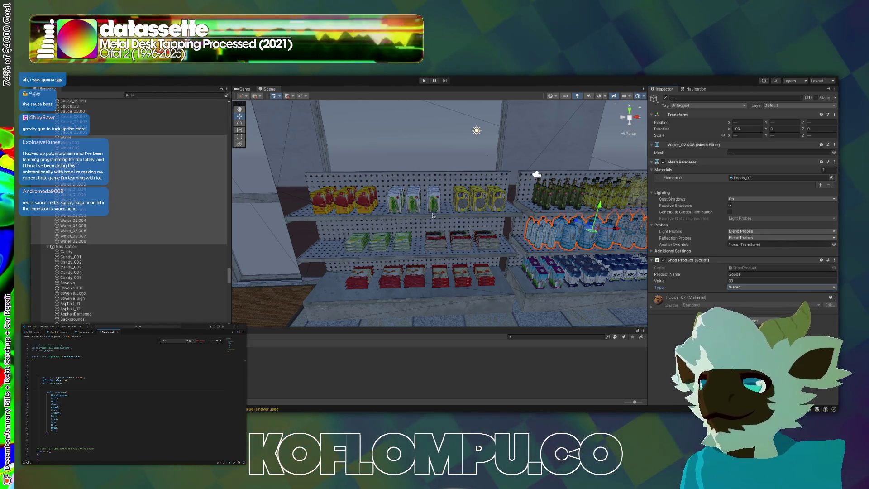
Open RigidTest2 from the Project panel and run it in Play mode to walk the gas station store
{"action": "mouse_move", "coordinate": [444, 217]}
{"action": "left_mouse_down"}
{"action": "mouse_move", "coordinate": [586, 218]}
{"action": "mouse_move", "coordinate": [344, 230]}
{"action": "mouse_move", "coordinate": [598, 234]}
{"action": "mouse_move", "coordinate": [245, 229]}
{"action": "mouse_move", "coordinate": [277, 196]}
{"action": "left_mouse_up"}
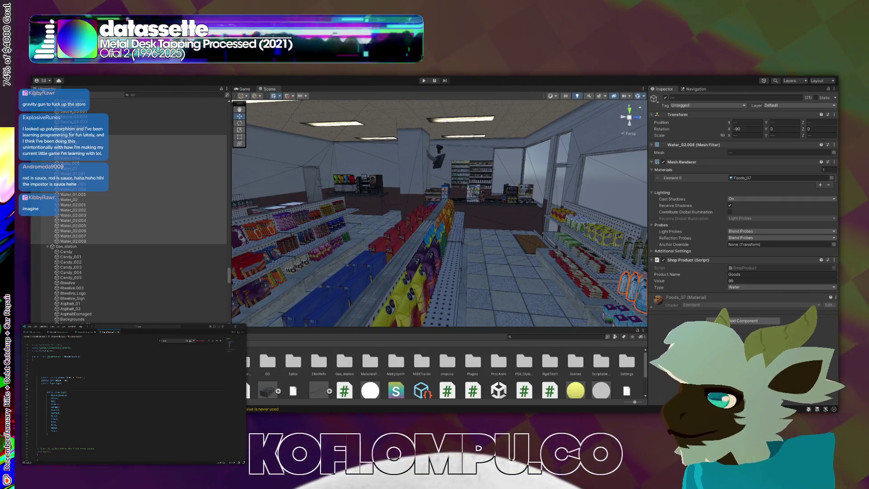
{"action": "scroll", "coordinate": [263, 390], "scroll_direction": "down", "scroll_amount": 2}
{"action": "double_click", "coordinate": [320, 381]}
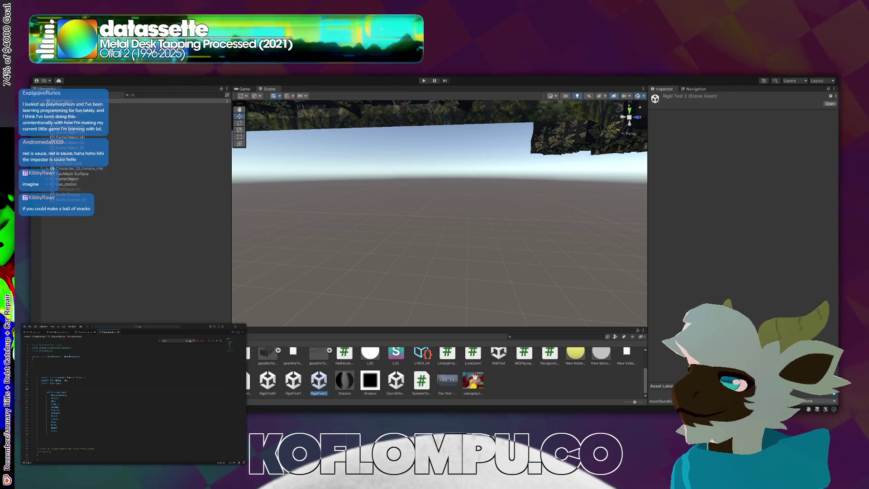
{"action": "left_click", "coordinate": [425, 81]}
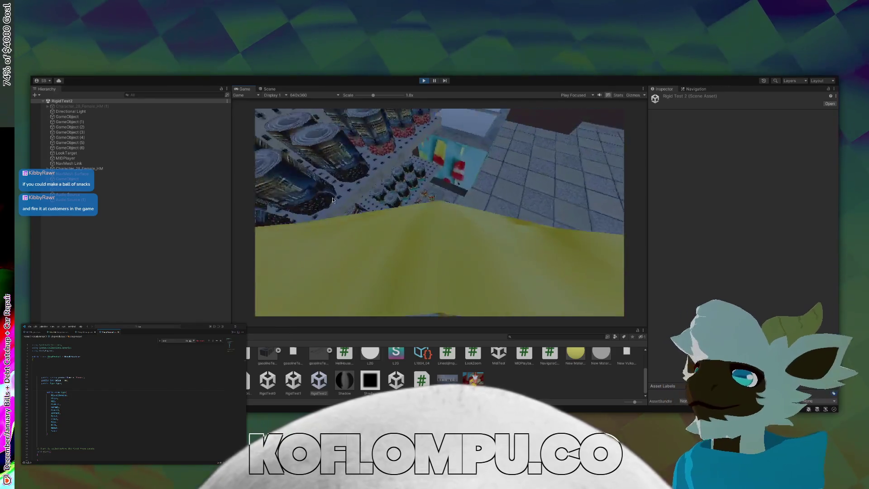
Switch to the Scene view and fly the camera into the gas station and down the store aisle
{"action": "left_click", "coordinate": [270, 89]}
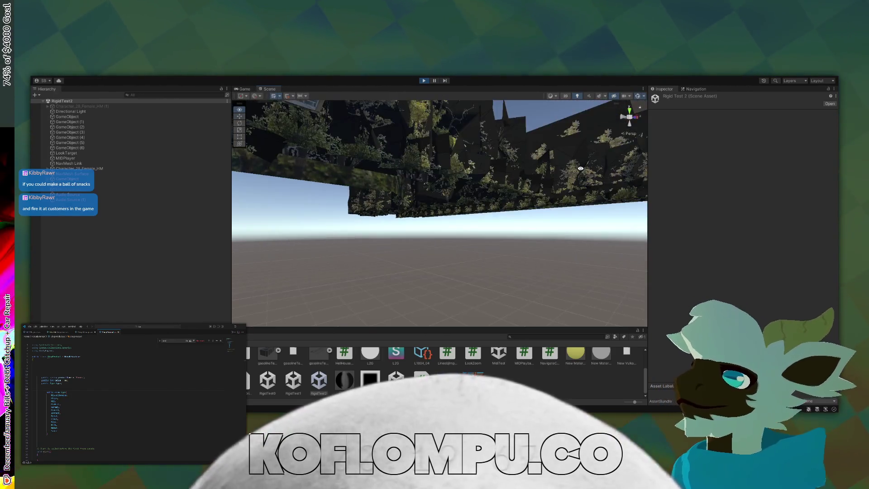
{"action": "mouse_move", "coordinate": [522, 188]}
{"action": "left_mouse_down"}
{"action": "mouse_move", "coordinate": [388, 204]}
{"action": "mouse_move", "coordinate": [460, 306]}
{"action": "mouse_move", "coordinate": [108, 190]}
{"action": "mouse_move", "coordinate": [310, 252]}
{"action": "mouse_move", "coordinate": [374, 176]}
{"action": "mouse_move", "coordinate": [305, 225]}
{"action": "mouse_move", "coordinate": [506, 203]}
{"action": "mouse_move", "coordinate": [463, 221]}
{"action": "left_mouse_up"}
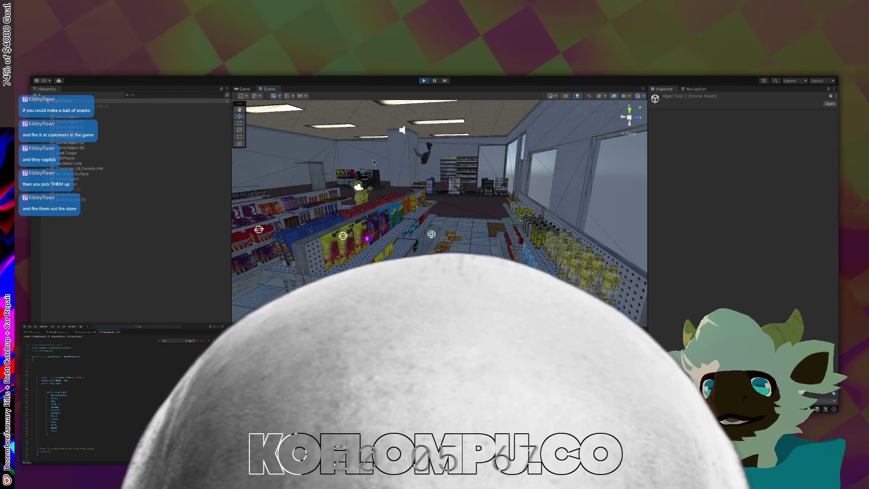
{"action": "left_click_drag", "start_coordinate": [390, 158], "coordinate": [353, 165]}
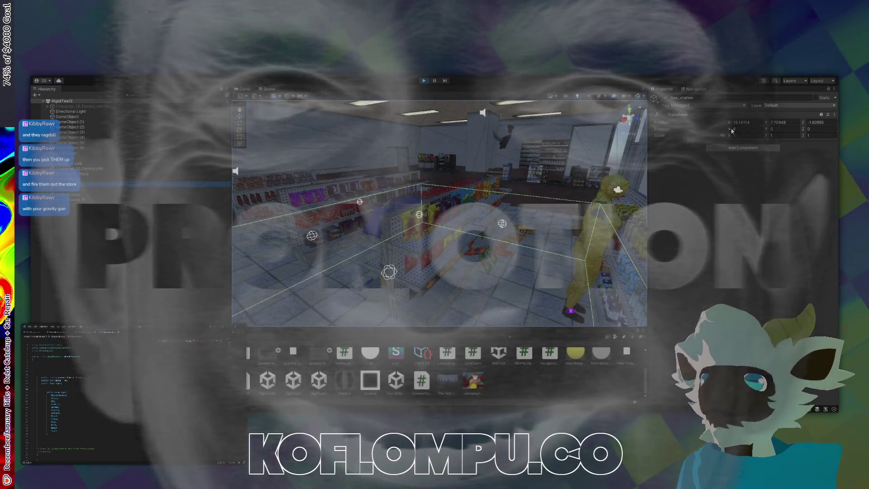
{"action": "type", "text": "-1.33"}
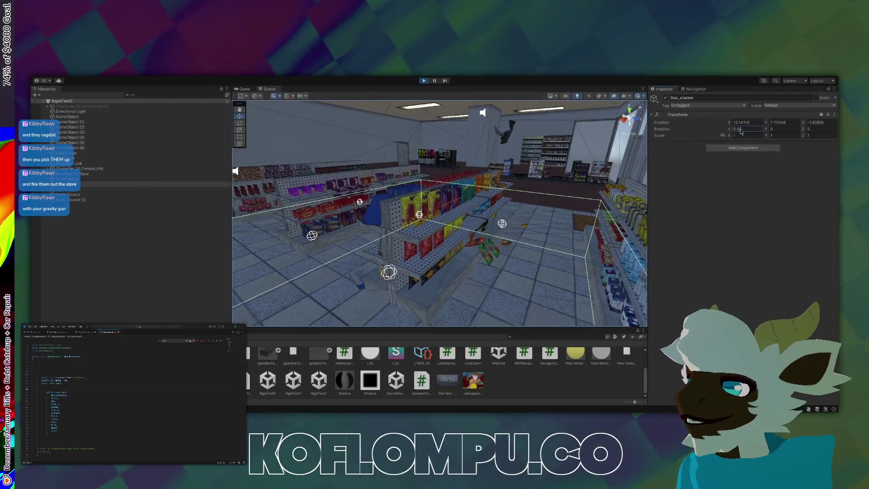
{"action": "type", "text": "-0.37"}
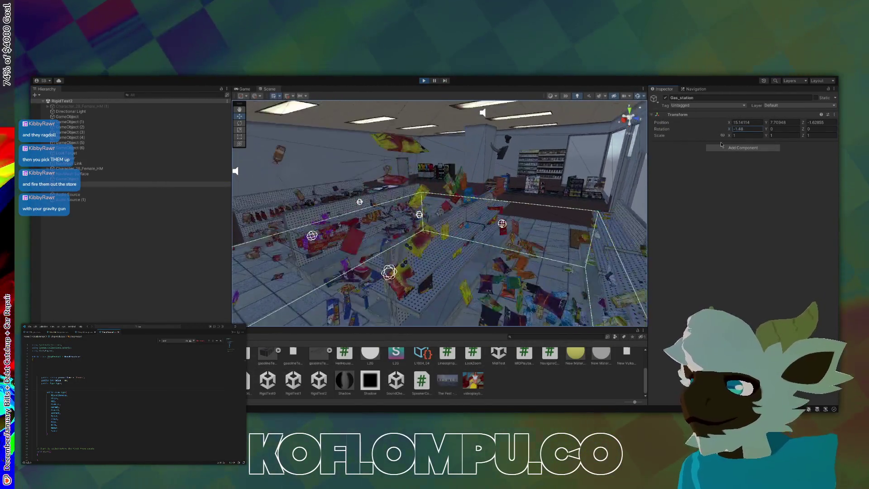
{"action": "type", "text": "-0.14"}
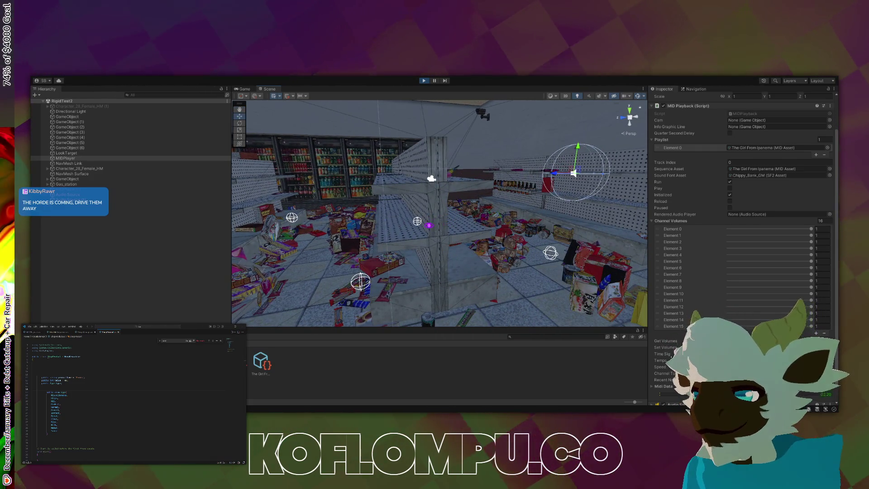
Fly the Scene view toward the yellow character and select it in the Hierarchy
{"action": "scroll", "coordinate": [742, 249], "scroll_direction": "down", "scroll_amount": 1}
{"action": "left_click_drag", "start_coordinate": [457, 211], "coordinate": [493, 198]}
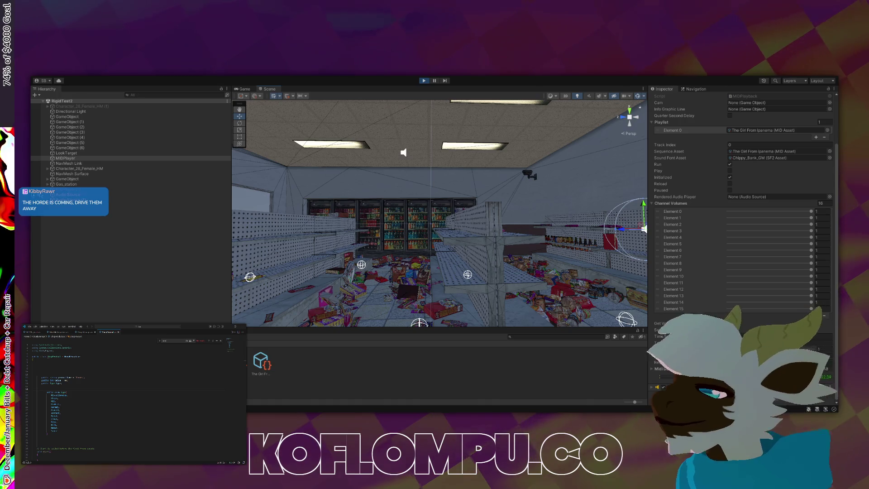
{"action": "left_click", "coordinate": [77, 169]}
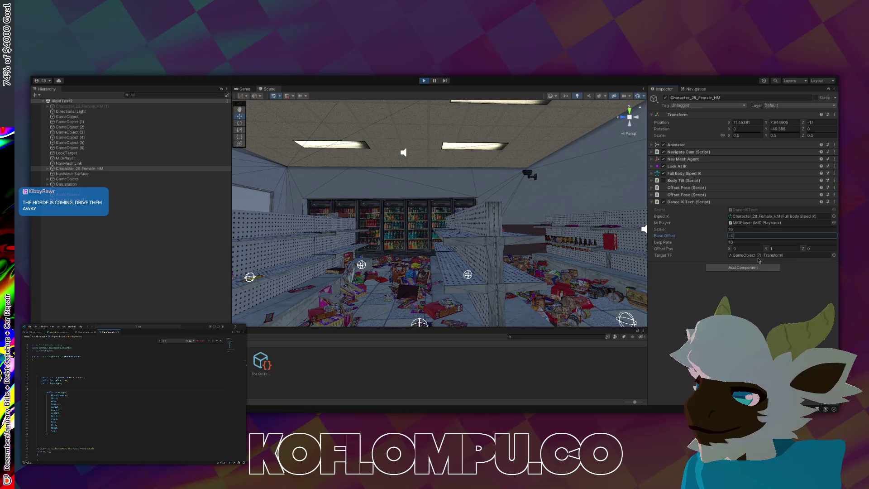
Follow the dancing character and set its Dance IK Tech Base Offset to -2
{"action": "key", "text": "shift+f"}
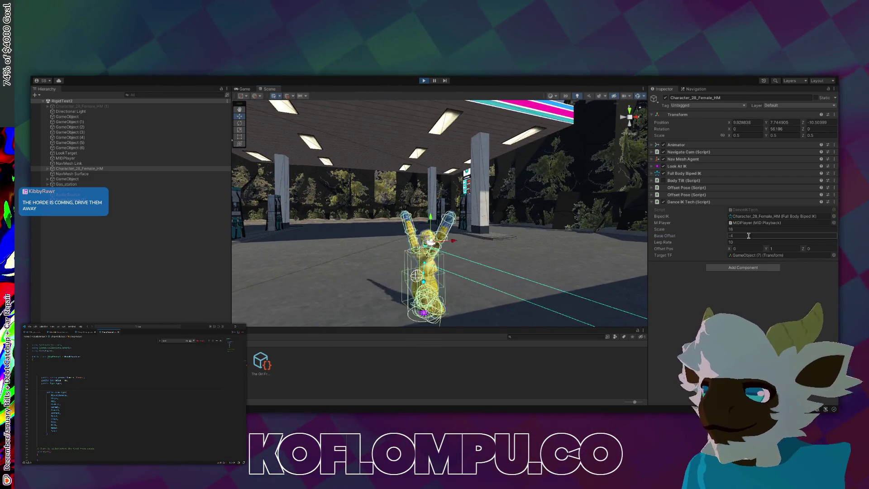
{"action": "type", "text": "-2"}
{"action": "key", "text": "Return"}
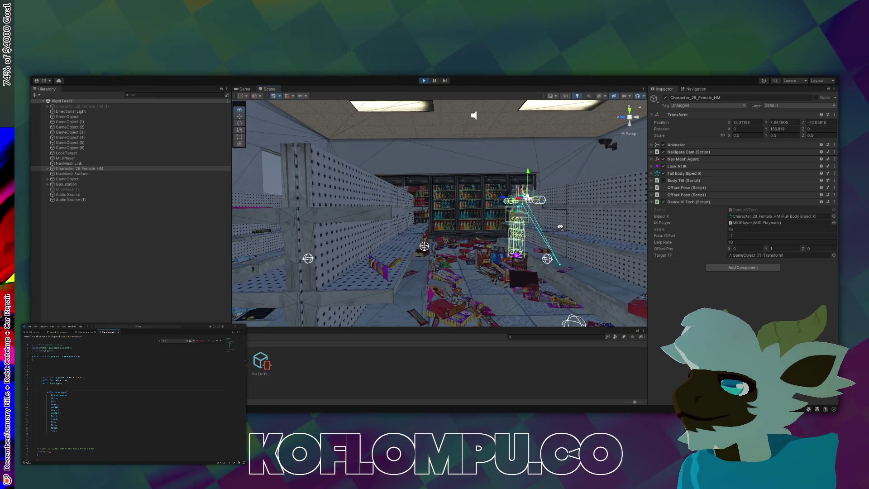
Reposition the view behind the dancer and down the aisle, then select an Audio Source object
{"action": "left_click", "coordinate": [145, 246]}
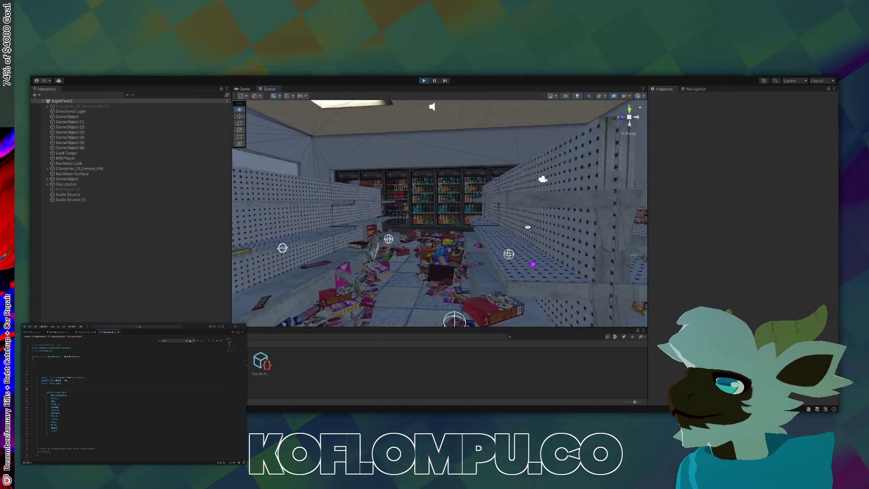
{"action": "left_click_drag", "start_coordinate": [581, 239], "coordinate": [508, 220]}
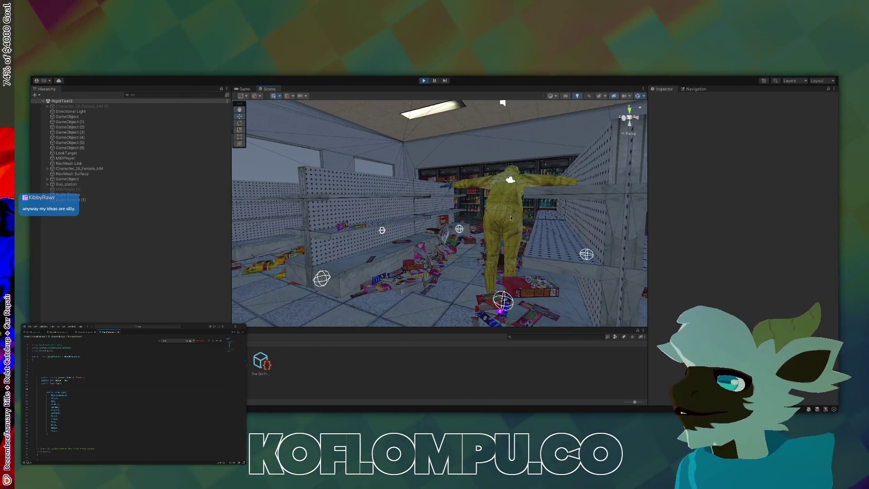
{"action": "left_click", "coordinate": [508, 221]}
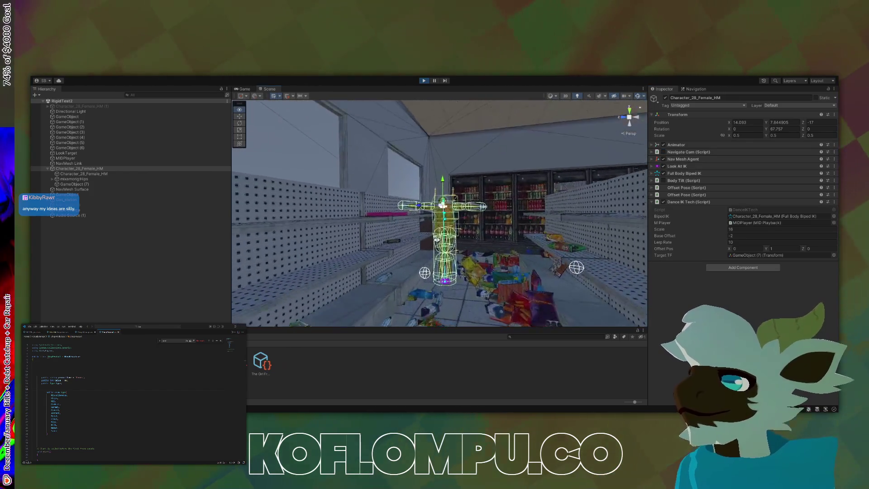
{"action": "left_click", "coordinate": [495, 339]}
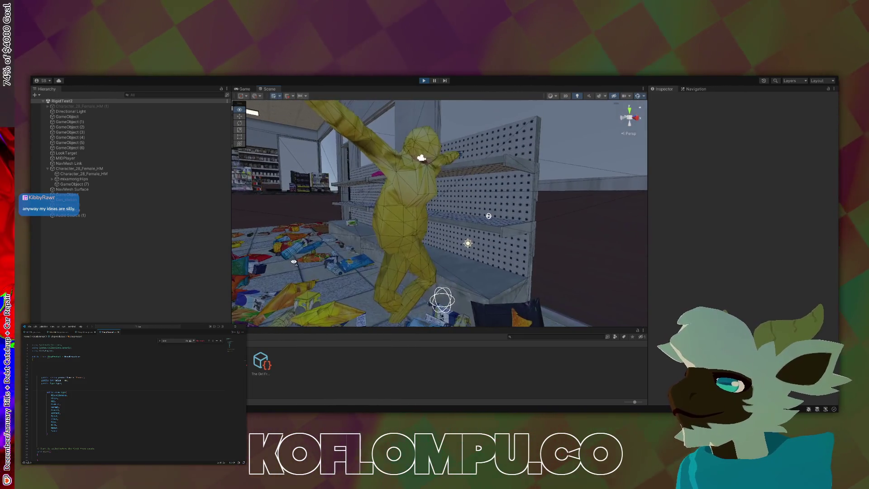
{"action": "left_click_drag", "start_coordinate": [295, 262], "coordinate": [232, 246]}
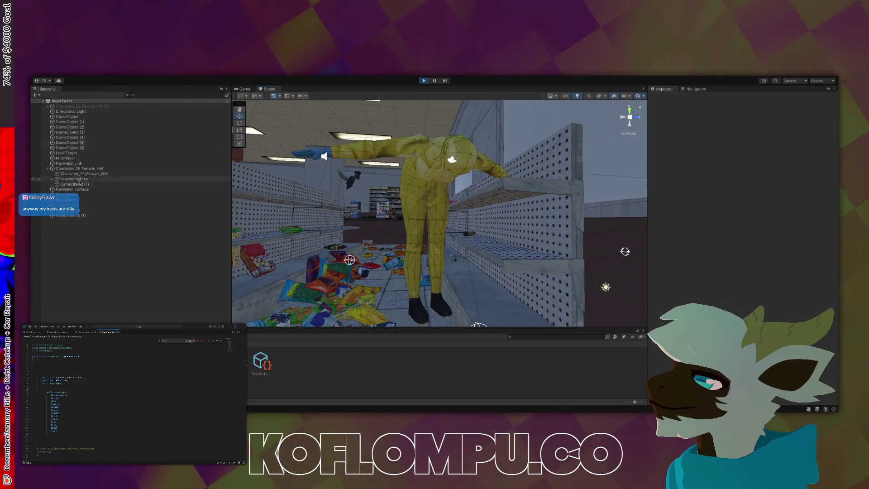
{"action": "left_click", "coordinate": [68, 210]}
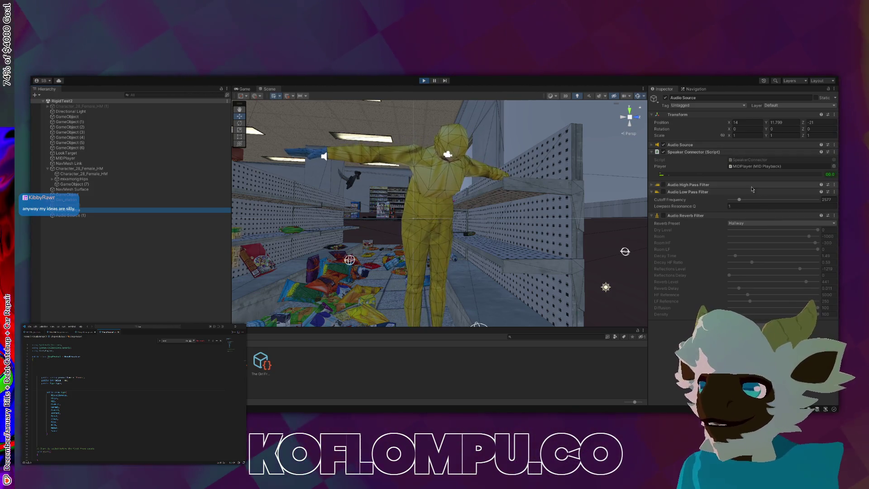
Expand the Audio Source component in the Inspector and orbit the view around the yellow dancer
{"action": "left_click", "coordinate": [699, 146]}
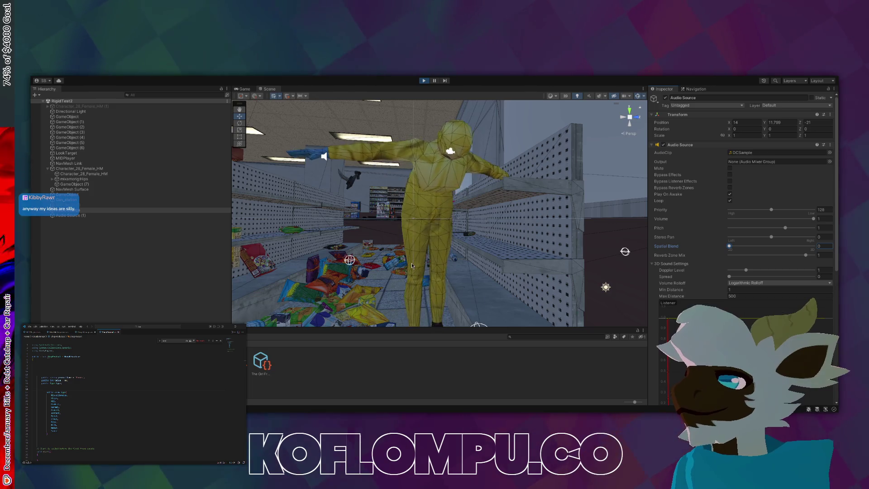
{"action": "mouse_move", "coordinate": [411, 266]}
{"action": "left_mouse_down"}
{"action": "mouse_move", "coordinate": [445, 289]}
{"action": "mouse_move", "coordinate": [452, 283]}
{"action": "left_mouse_up"}
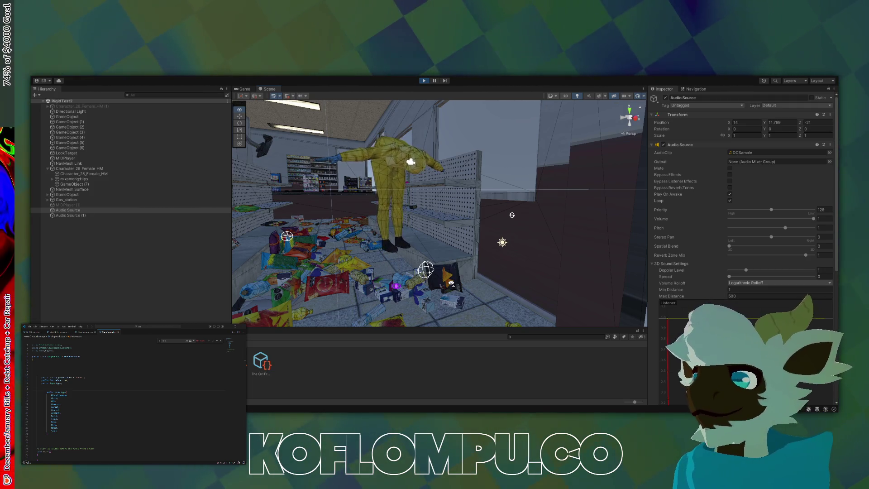
{"action": "left_click_drag", "start_coordinate": [452, 283], "coordinate": [443, 279]}
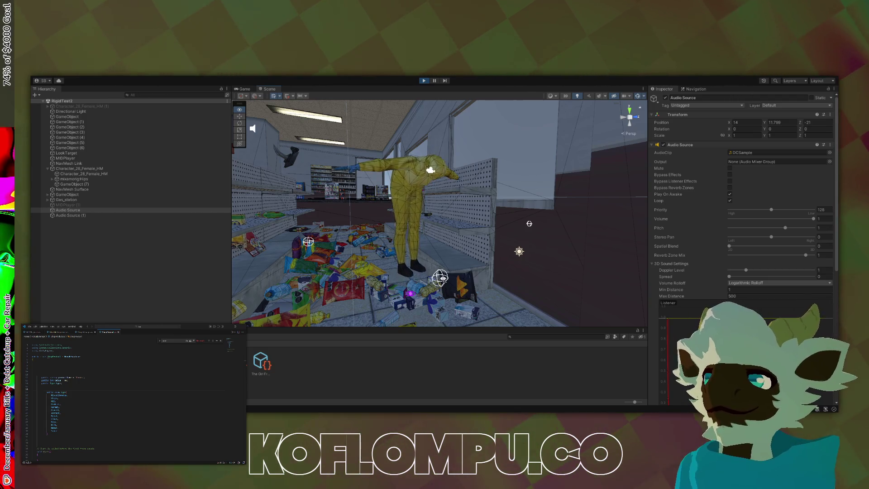
{"action": "left_click_drag", "start_coordinate": [443, 280], "coordinate": [439, 271]}
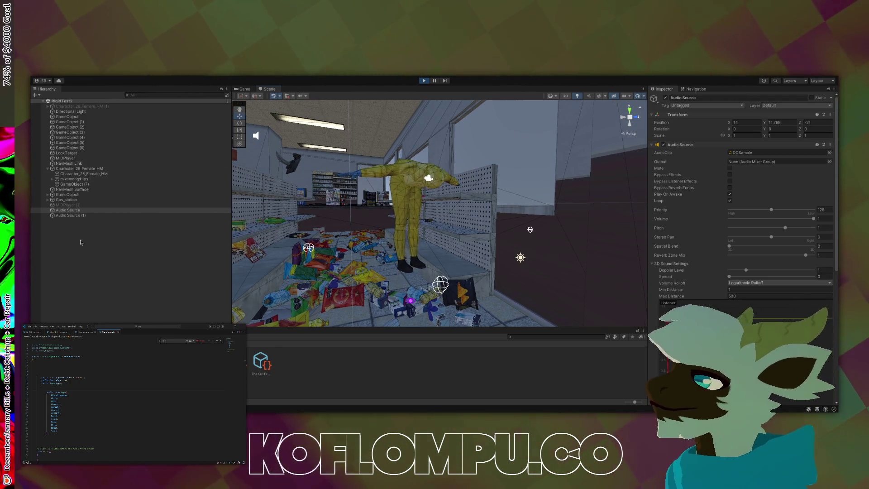
Reselect Character_28_Female_HM, enable its Navigate Cam script, and widen the view around it
{"action": "left_click", "coordinate": [90, 170]}
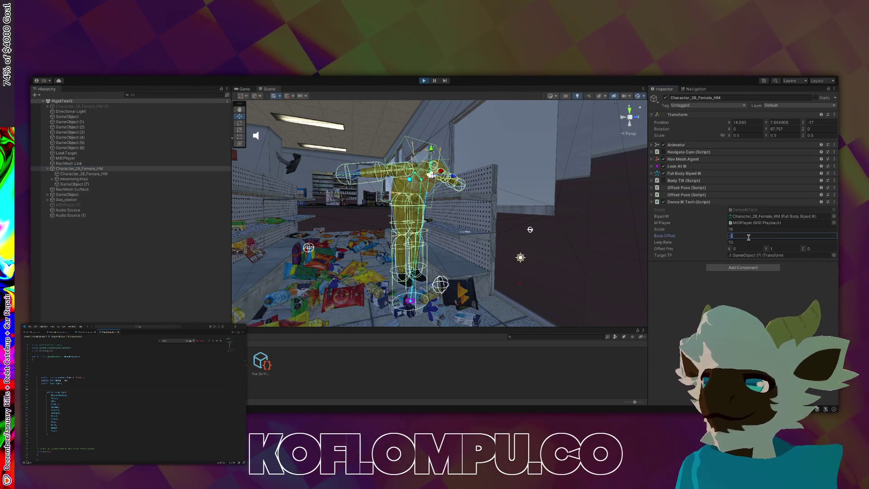
{"action": "left_click", "coordinate": [172, 254]}
{"action": "left_click_drag", "start_coordinate": [408, 265], "coordinate": [431, 255]}
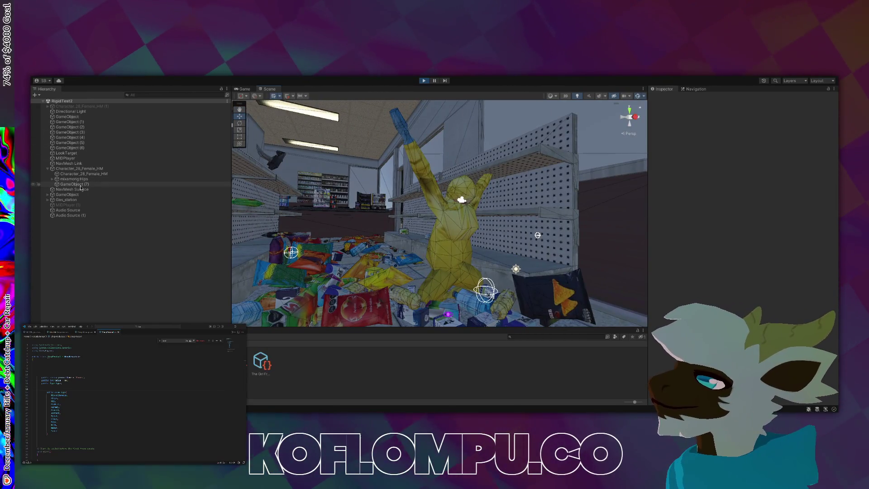
{"action": "left_click", "coordinate": [80, 168]}
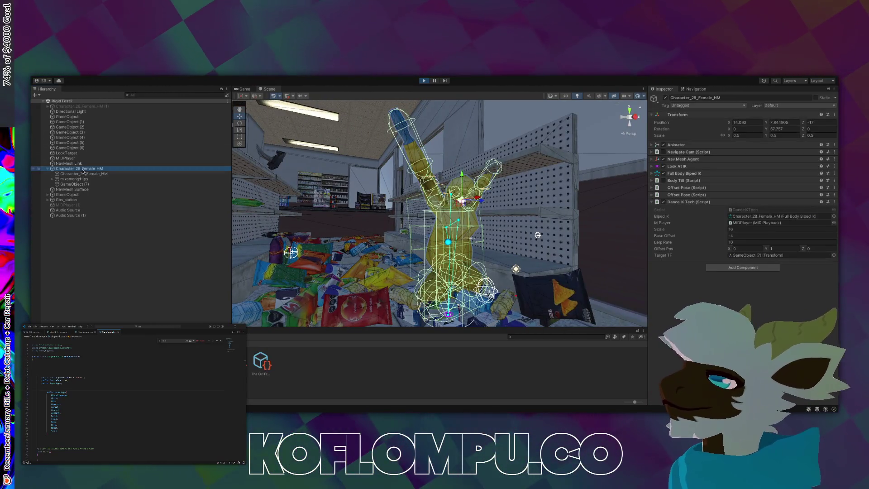
{"action": "left_click", "coordinate": [664, 153]}
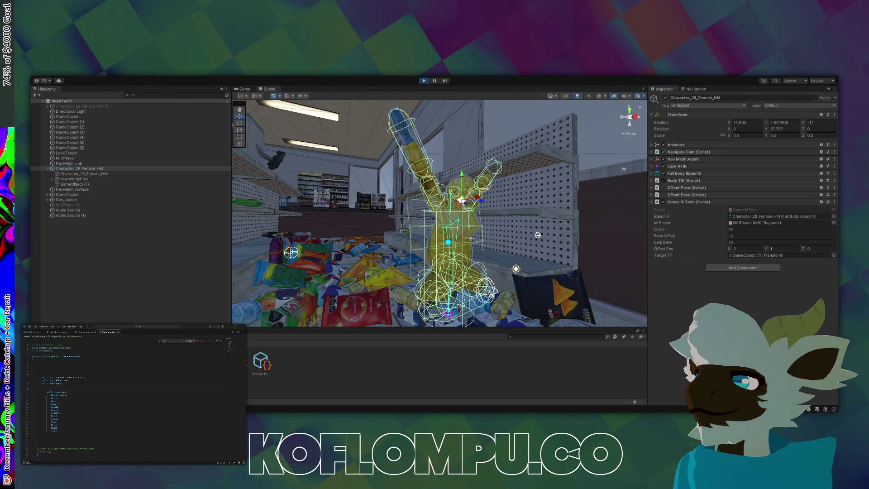
{"action": "mouse_move", "coordinate": [408, 254]}
{"action": "left_mouse_down"}
{"action": "mouse_move", "coordinate": [381, 262]}
{"action": "mouse_move", "coordinate": [505, 223]}
{"action": "mouse_move", "coordinate": [525, 264]}
{"action": "mouse_move", "coordinate": [581, 288]}
{"action": "mouse_move", "coordinate": [580, 279]}
{"action": "left_mouse_up"}
{"action": "mouse_move", "coordinate": [631, 273]}
{"action": "left_mouse_down"}
{"action": "mouse_move", "coordinate": [580, 240]}
{"action": "mouse_move", "coordinate": [508, 270]}
{"action": "mouse_move", "coordinate": [648, 299]}
{"action": "left_mouse_up"}
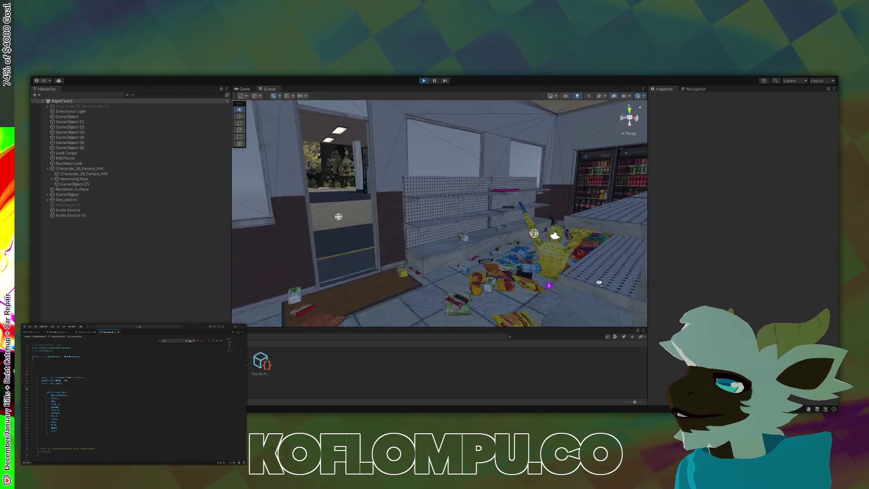
Set the dancer's Base Offset to -3, view down the aisle, then exit Play mode with Ctrl+P
{"action": "left_click", "coordinate": [93, 169]}
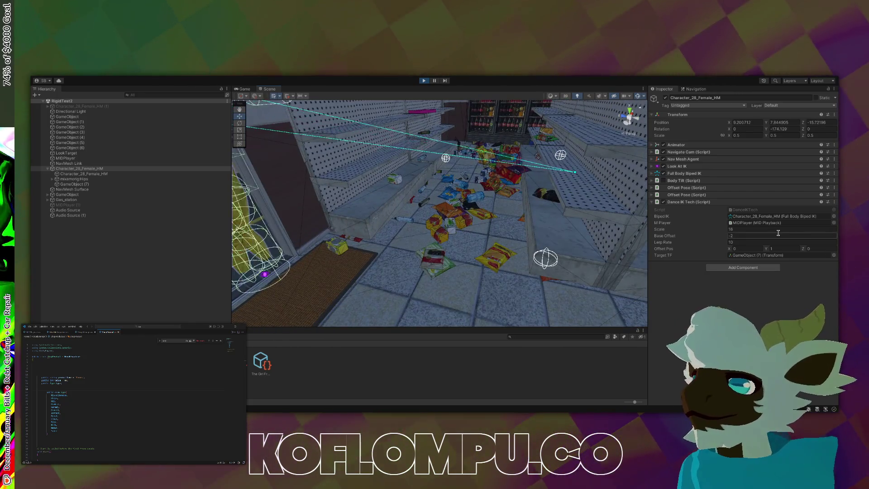
{"action": "type", "text": "-3"}
{"action": "key", "text": "Return"}
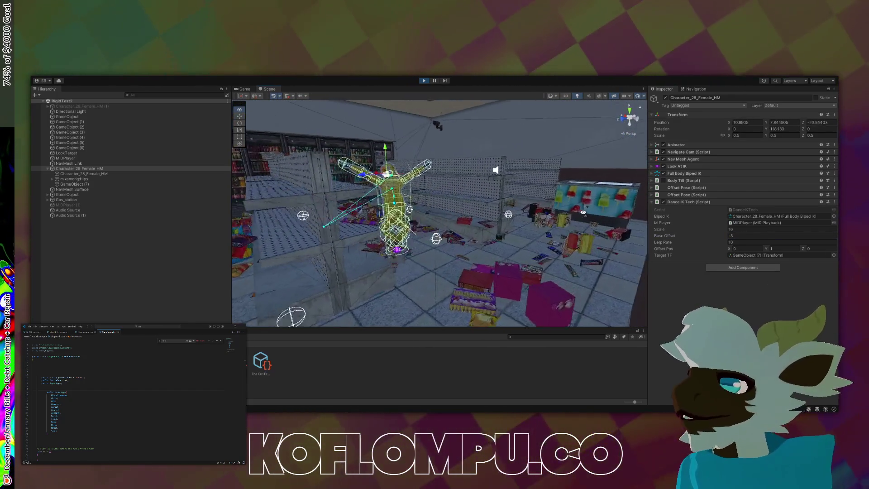
{"action": "left_click", "coordinate": [452, 354]}
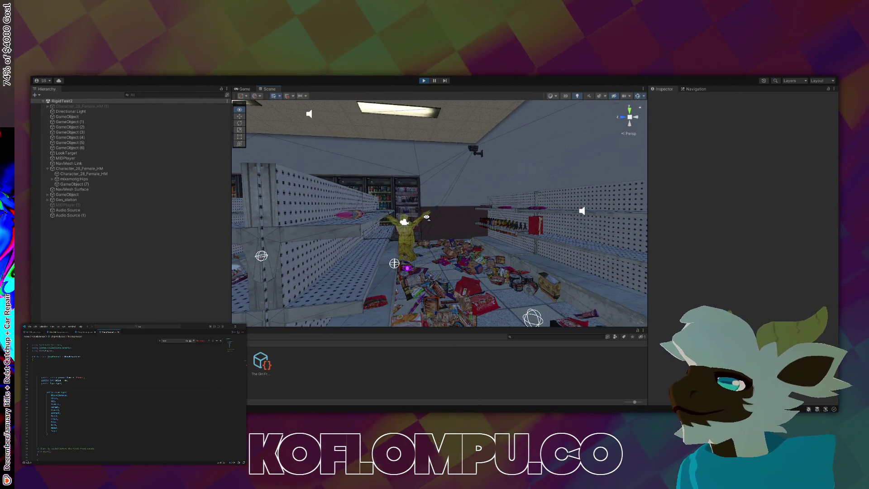
{"action": "mouse_move", "coordinate": [427, 217]}
{"action": "left_mouse_down"}
{"action": "mouse_move", "coordinate": [449, 249]}
{"action": "mouse_move", "coordinate": [340, 267]}
{"action": "mouse_move", "coordinate": [274, 221]}
{"action": "left_mouse_up"}
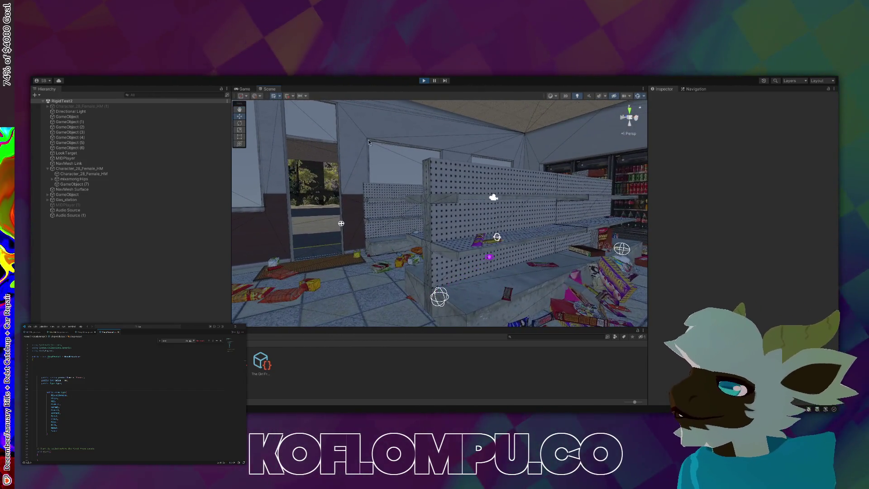
{"action": "key", "text": "ctrl+p"}
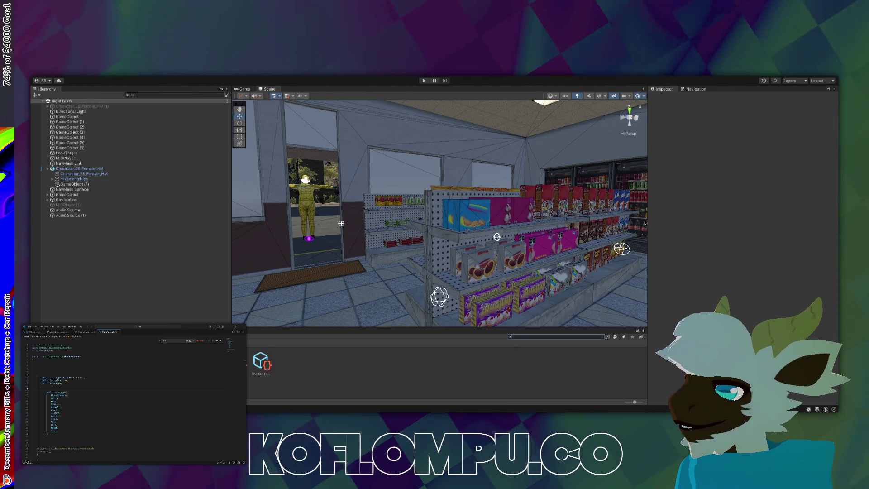
Search 'attempt', open the Attempt0 scene, and fly the camera under the canopy toward the store
{"action": "type", "text": "attempt"}
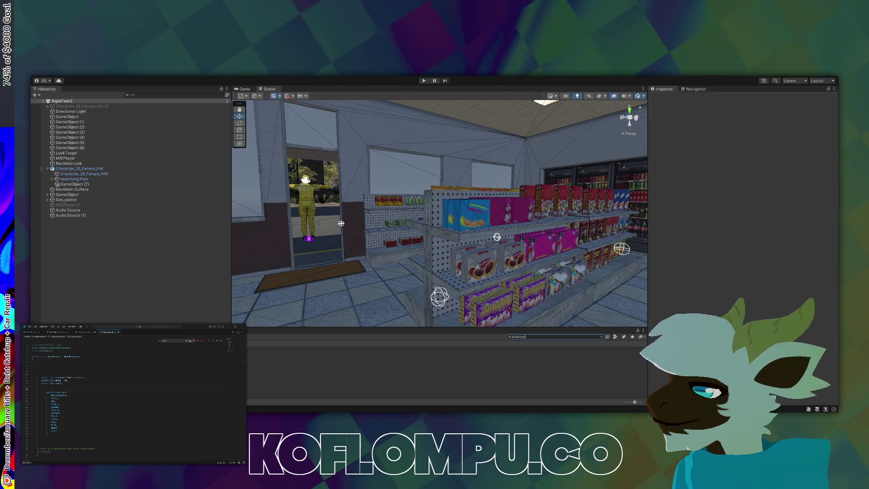
{"action": "key", "text": "Down"}
{"action": "key", "text": "Return"}
{"action": "mouse_move", "coordinate": [439, 213]}
{"action": "left_mouse_down"}
{"action": "mouse_move", "coordinate": [252, 305]}
{"action": "mouse_move", "coordinate": [212, 280]}
{"action": "mouse_move", "coordinate": [32, 272]}
{"action": "left_mouse_up"}
{"action": "mouse_move", "coordinate": [333, 262]}
{"action": "left_mouse_down"}
{"action": "mouse_move", "coordinate": [361, 257]}
{"action": "mouse_move", "coordinate": [309, 258]}
{"action": "left_mouse_up"}
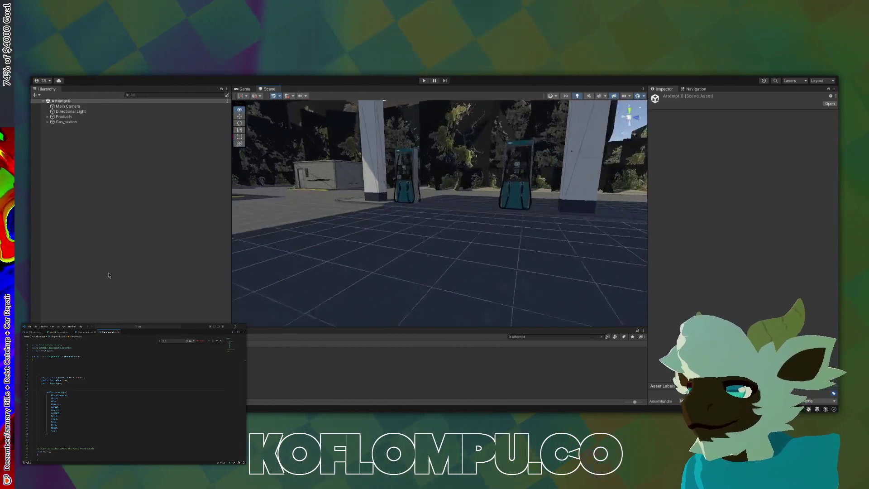
{"action": "key", "text": "w"}
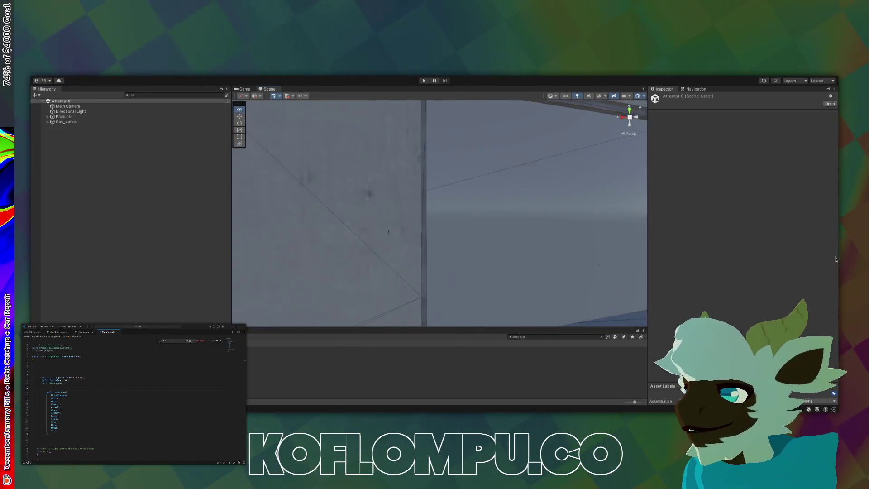
{"action": "mouse_move", "coordinate": [129, 258]}
{"action": "left_mouse_down"}
{"action": "mouse_move", "coordinate": [194, 233]}
{"action": "mouse_move", "coordinate": [278, 246]}
{"action": "mouse_move", "coordinate": [562, 256]}
{"action": "mouse_move", "coordinate": [442, 229]}
{"action": "mouse_move", "coordinate": [386, 249]}
{"action": "mouse_move", "coordinate": [89, 245]}
{"action": "mouse_move", "coordinate": [310, 260]}
{"action": "mouse_move", "coordinate": [178, 262]}
{"action": "mouse_move", "coordinate": [351, 247]}
{"action": "mouse_move", "coordinate": [703, 264]}
{"action": "mouse_move", "coordinate": [672, 244]}
{"action": "mouse_move", "coordinate": [582, 259]}
{"action": "left_mouse_up"}
{"action": "mouse_move", "coordinate": [352, 245]}
{"action": "left_mouse_down"}
{"action": "mouse_move", "coordinate": [270, 248]}
{"action": "mouse_move", "coordinate": [460, 188]}
{"action": "mouse_move", "coordinate": [553, 258]}
{"action": "mouse_move", "coordinate": [514, 259]}
{"action": "mouse_move", "coordinate": [527, 268]}
{"action": "mouse_move", "coordinate": [678, 243]}
{"action": "mouse_move", "coordinate": [668, 293]}
{"action": "mouse_move", "coordinate": [143, 225]}
{"action": "left_mouse_up"}
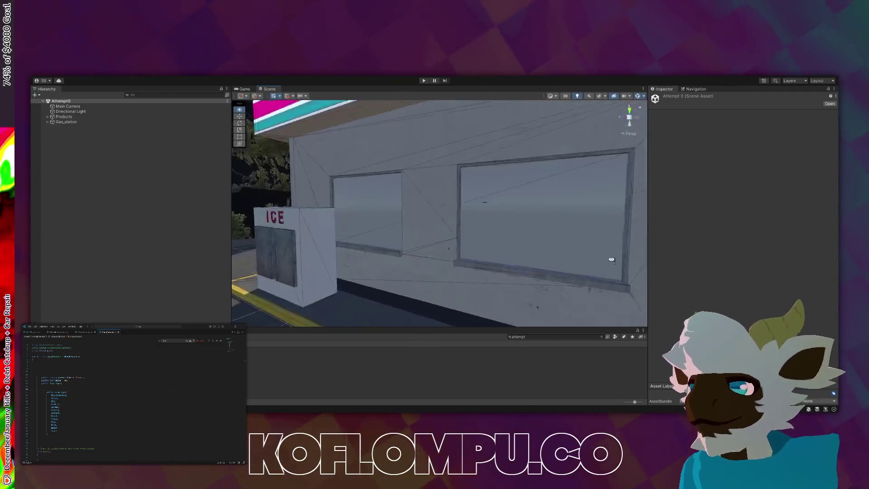
{"action": "mouse_move", "coordinate": [765, 269]}
{"action": "left_mouse_down"}
{"action": "mouse_move", "coordinate": [666, 260]}
{"action": "mouse_move", "coordinate": [793, 245]}
{"action": "mouse_move", "coordinate": [829, 263]}
{"action": "mouse_move", "coordinate": [813, 271]}
{"action": "mouse_move", "coordinate": [159, 221]}
{"action": "mouse_move", "coordinate": [414, 276]}
{"action": "mouse_move", "coordinate": [524, 248]}
{"action": "mouse_move", "coordinate": [369, 252]}
{"action": "mouse_move", "coordinate": [424, 244]}
{"action": "left_mouse_up"}
{"action": "mouse_move", "coordinate": [359, 226]}
{"action": "left_mouse_down"}
{"action": "mouse_move", "coordinate": [421, 299]}
{"action": "mouse_move", "coordinate": [252, 272]}
{"action": "mouse_move", "coordinate": [175, 246]}
{"action": "left_mouse_up"}
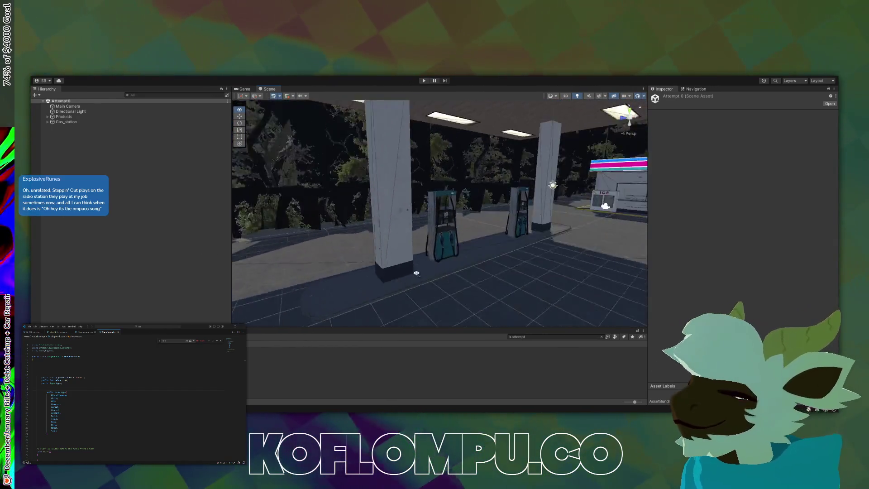
{"action": "left_click_drag", "start_coordinate": [417, 273], "coordinate": [619, 232]}
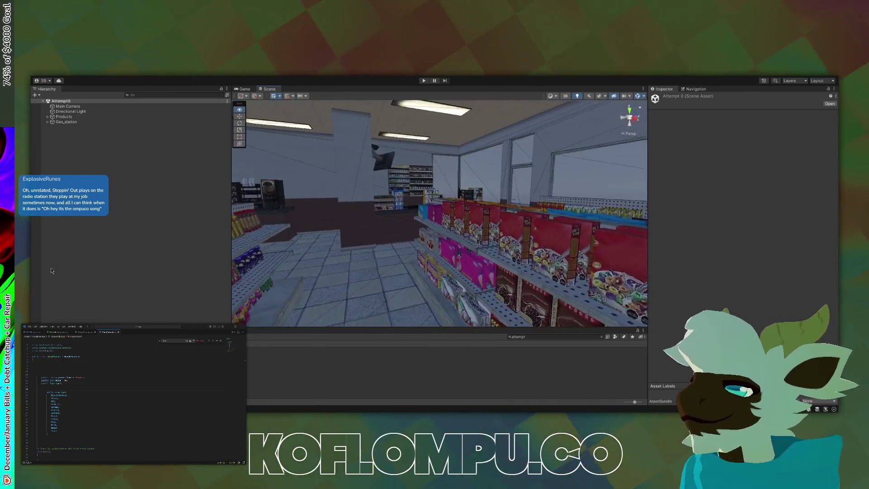
{"action": "left_click_drag", "start_coordinate": [110, 263], "coordinate": [210, 278]}
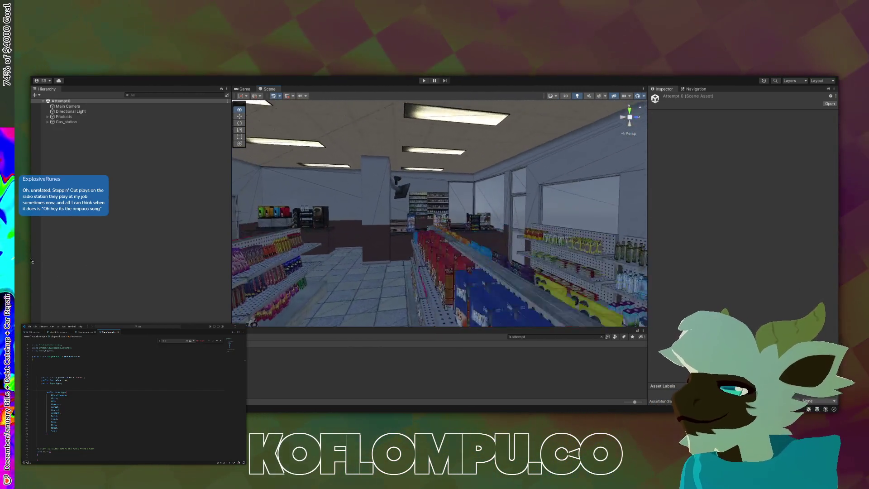
{"action": "mouse_move", "coordinate": [254, 272]}
{"action": "left_mouse_down"}
{"action": "mouse_move", "coordinate": [267, 291]}
{"action": "mouse_move", "coordinate": [320, 286]}
{"action": "left_mouse_up"}
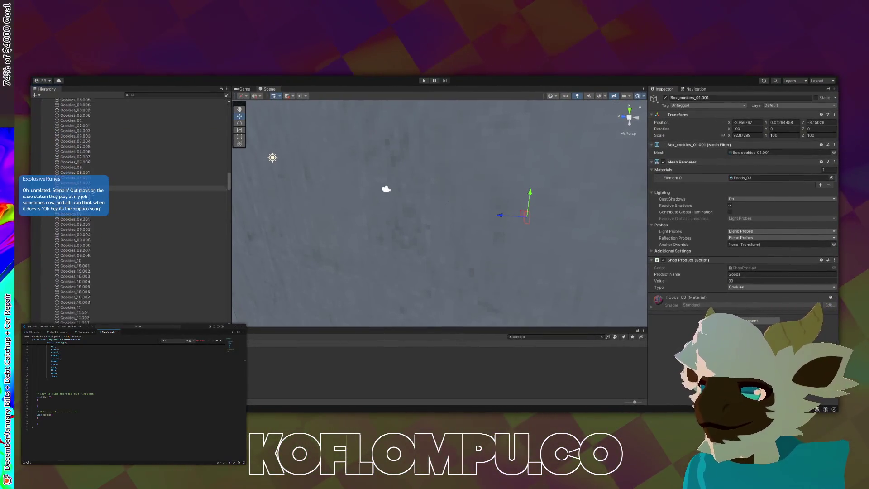
Inspect the Shop Product fields of Sauce_01.010 and then Water_01.005 in the Inspector
{"action": "scroll", "coordinate": [103, 272], "scroll_direction": "down", "scroll_amount": 10}
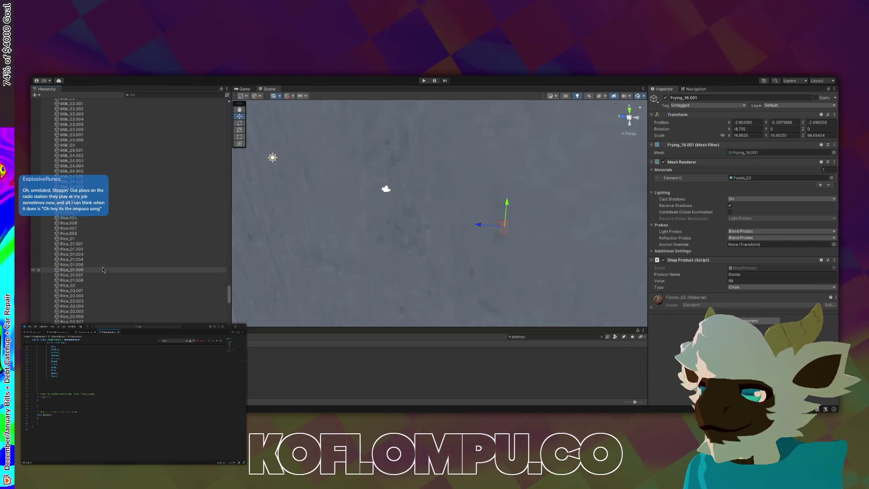
{"action": "left_click", "coordinate": [103, 266]}
{"action": "scroll", "coordinate": [108, 267], "scroll_direction": "down", "scroll_amount": 8}
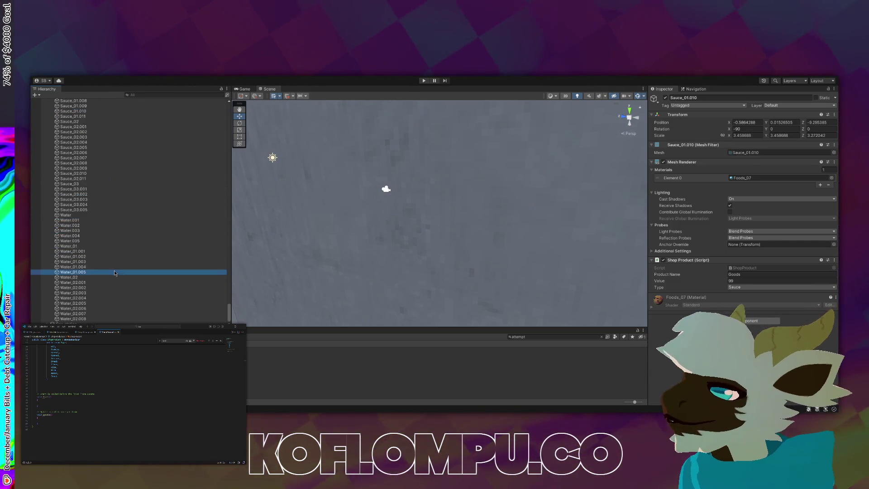
{"action": "left_click", "coordinate": [115, 271]}
{"action": "scroll", "coordinate": [137, 401], "scroll_direction": "up", "scroll_amount": 6}
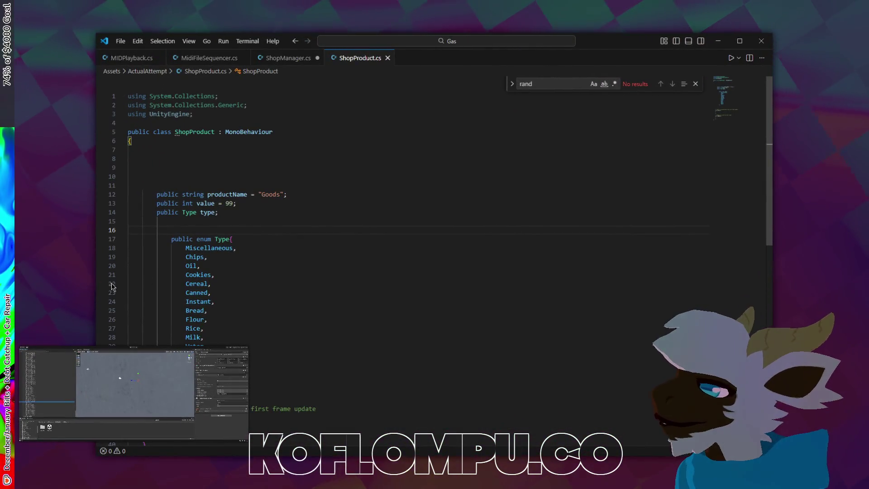
{"action": "scroll", "coordinate": [236, 271], "scroll_direction": "down", "scroll_amount": 3}
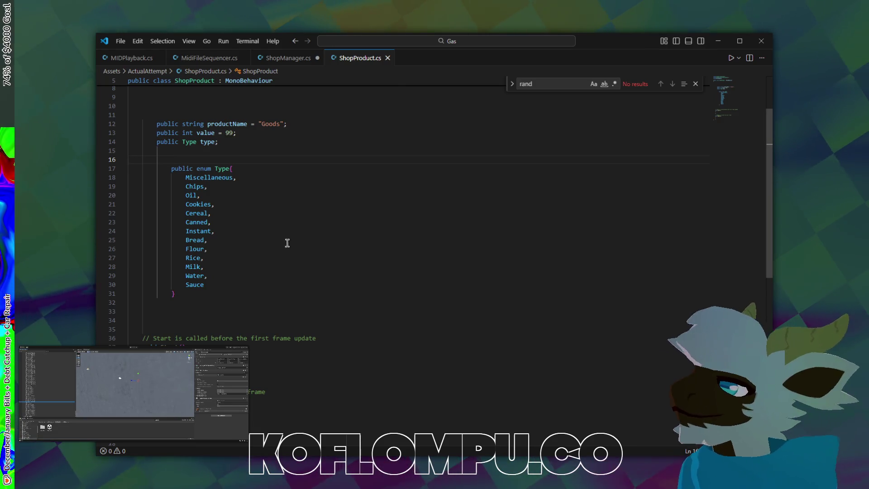
{"action": "scroll", "coordinate": [307, 248], "scroll_direction": "down", "scroll_amount": 3}
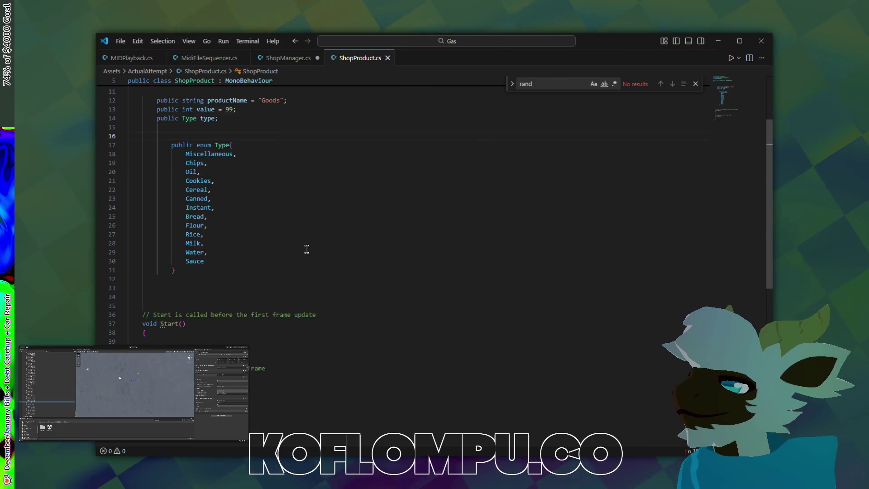
{"action": "scroll", "coordinate": [289, 236], "scroll_direction": "up", "scroll_amount": 5}
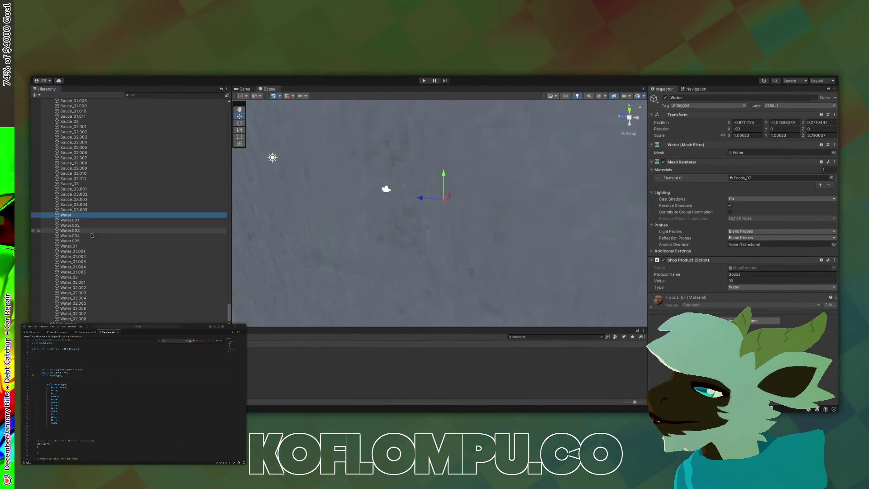
Select all Water products, then all Sauce products, editing each group's shared Product Name
{"action": "left_click", "coordinate": [103, 318], "text": "shift"}
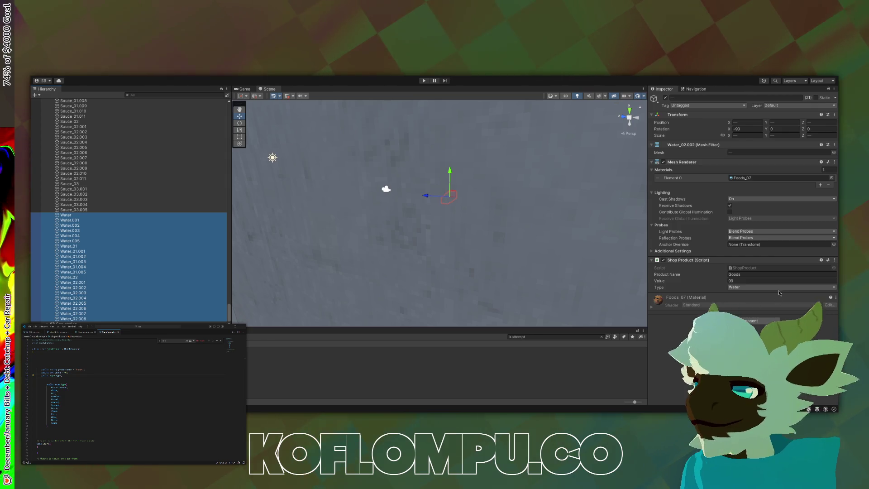
{"action": "left_click", "coordinate": [760, 274]}
{"action": "type", "text": "Water"}
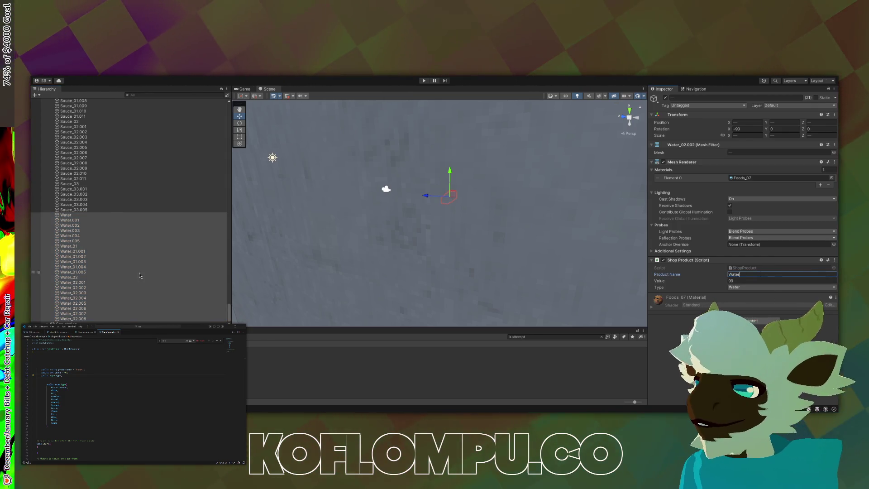
{"action": "left_click", "coordinate": [103, 210]}
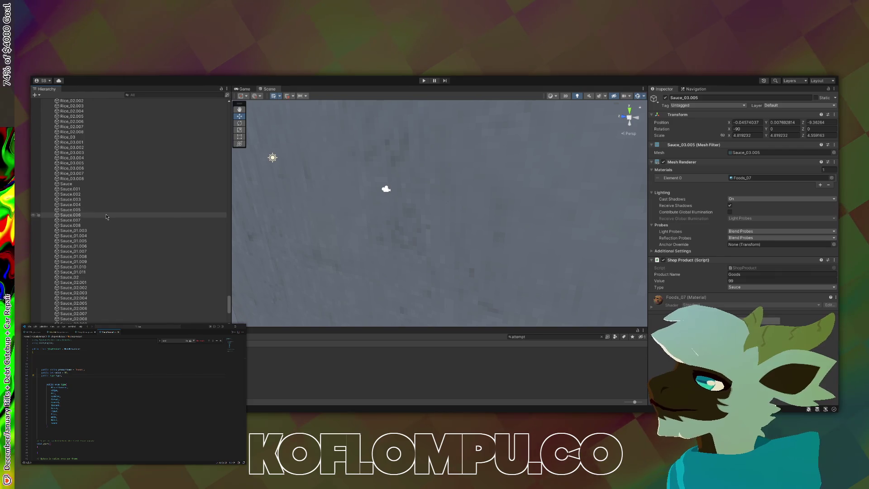
{"action": "scroll", "coordinate": [106, 214], "scroll_direction": "up", "scroll_amount": 10}
{"action": "left_click", "coordinate": [105, 244], "text": "shift"}
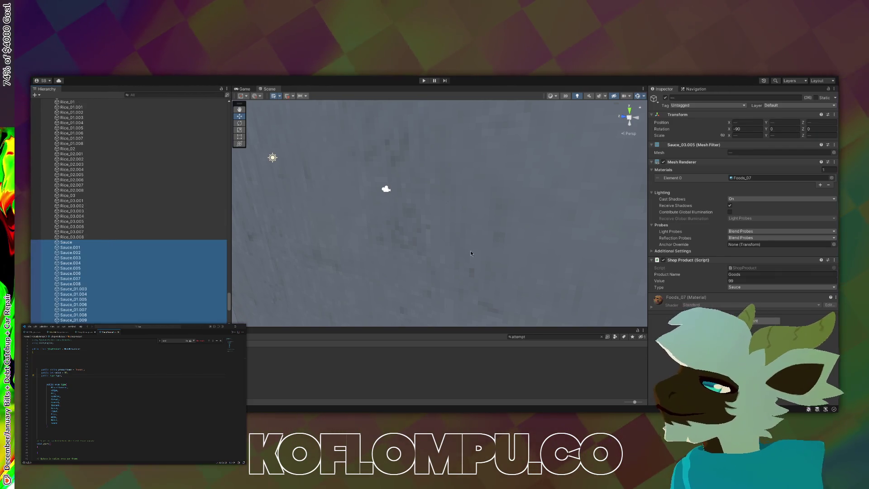
{"action": "left_click", "coordinate": [779, 274]}
{"action": "type", "text": "Sauce"}
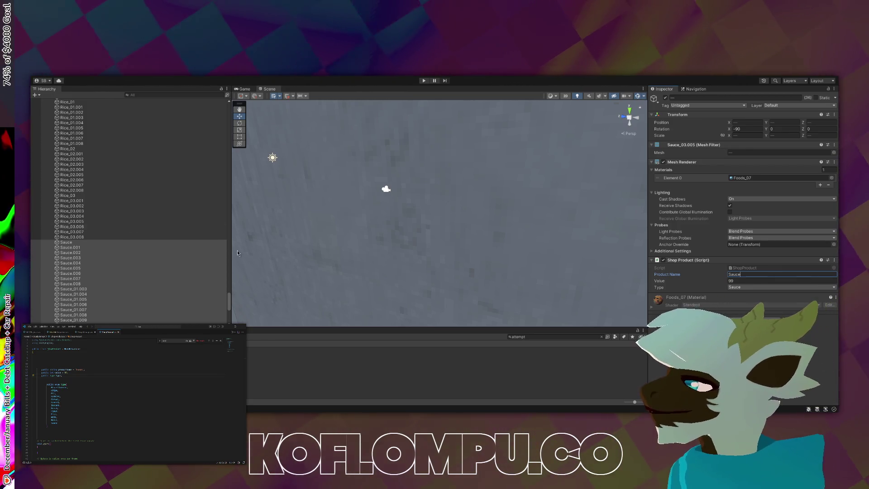
Select every Rice product through Rice_03.008 and retype their shared Product Name
{"action": "left_click", "coordinate": [75, 232]}
{"action": "left_click", "coordinate": [79, 238]}
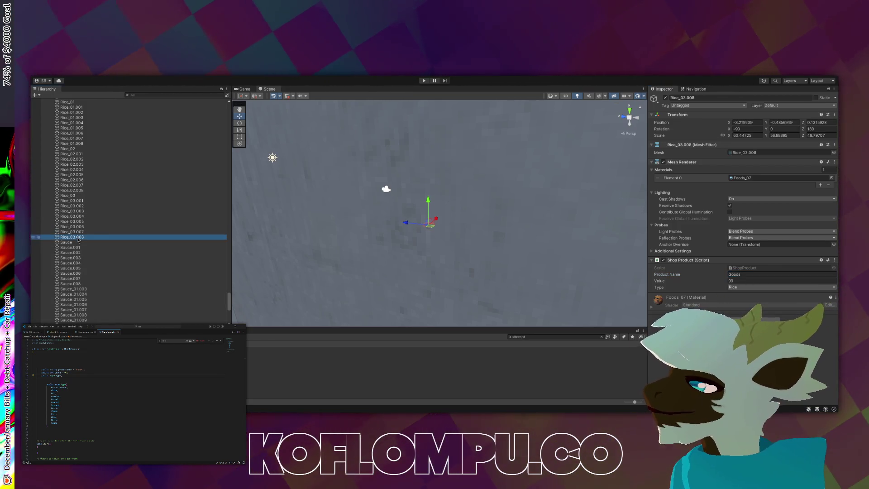
{"action": "scroll", "coordinate": [80, 238], "scroll_direction": "up", "scroll_amount": 10}
{"action": "left_click", "coordinate": [88, 211], "text": "shift"}
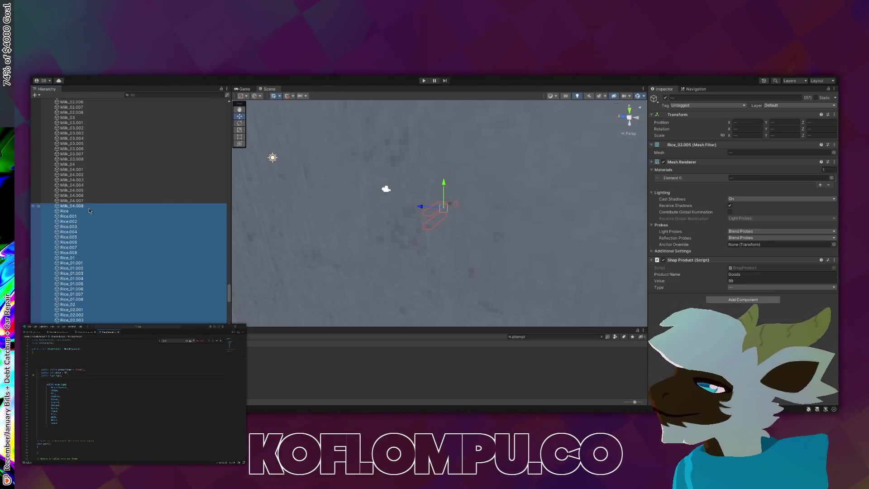
{"action": "left_click", "coordinate": [760, 273]}
{"action": "type", "text": "ice"}
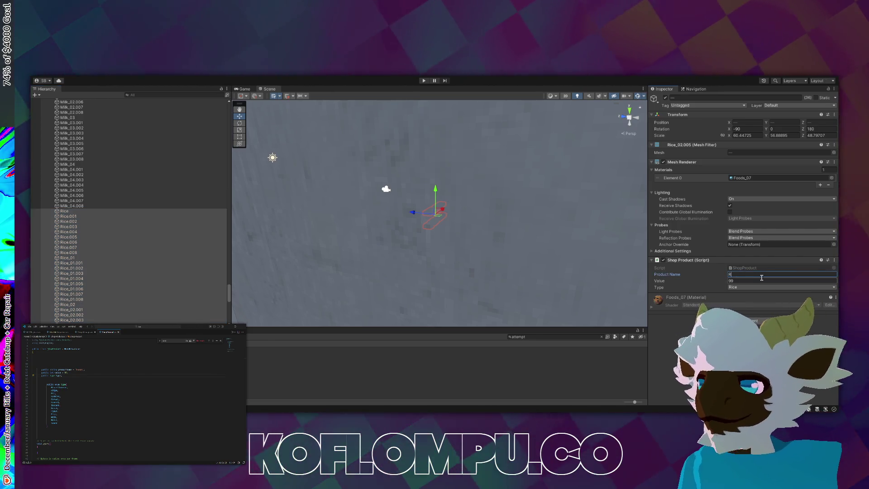
Select Milk through Milk_04.008 and change their shared Product Name from Goods to Milk
{"action": "left_click", "coordinate": [74, 206]}
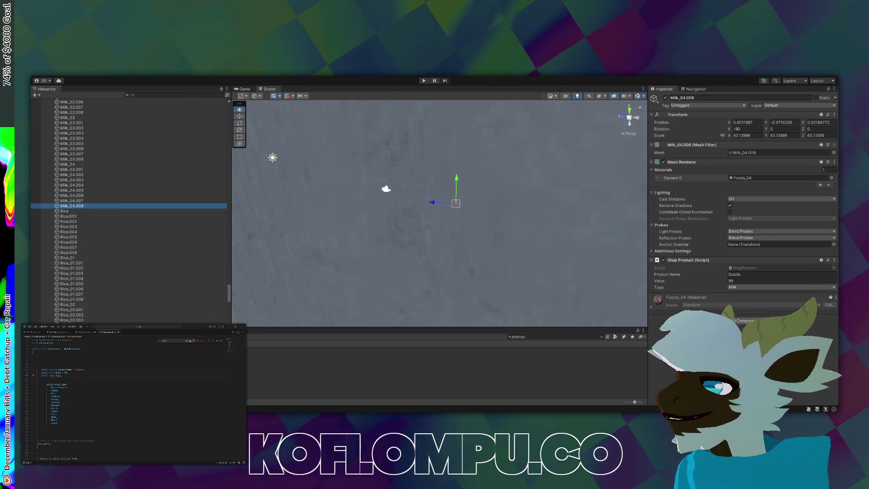
{"action": "scroll", "coordinate": [94, 190], "scroll_direction": "up", "scroll_amount": 10}
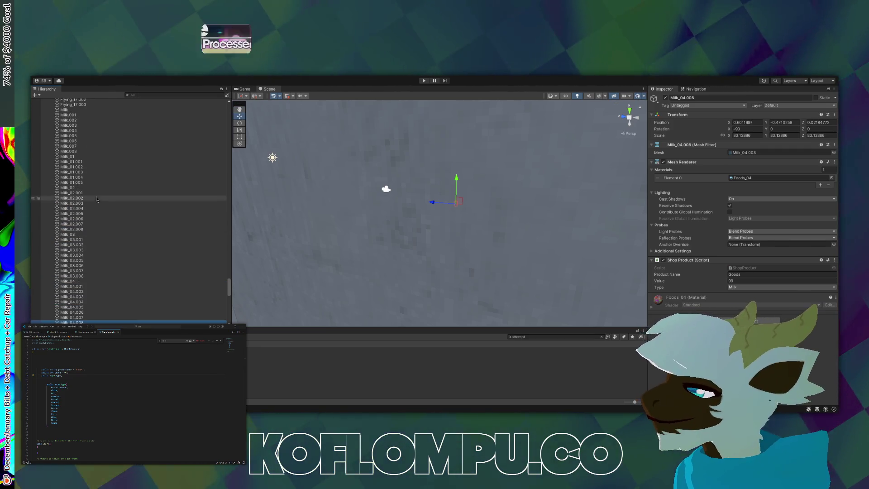
{"action": "left_click", "coordinate": [94, 206], "text": "shift"}
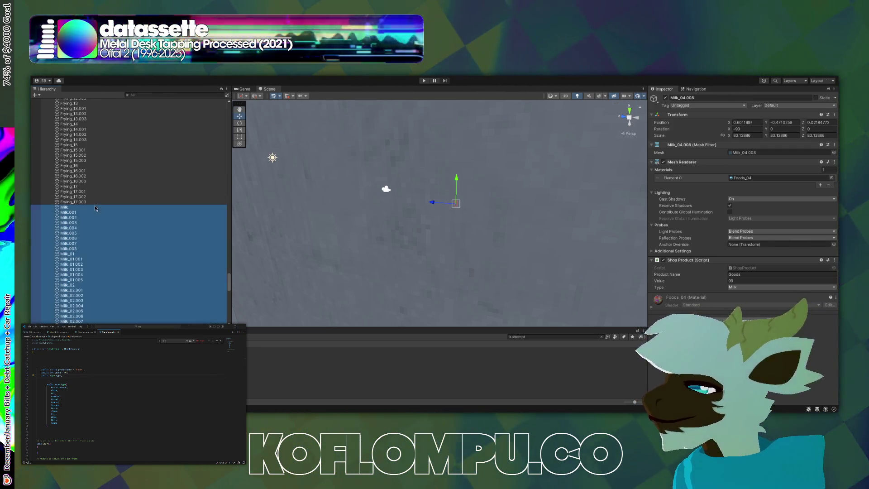
{"action": "left_click", "coordinate": [773, 274]}
{"action": "type", "text": "Milk"}
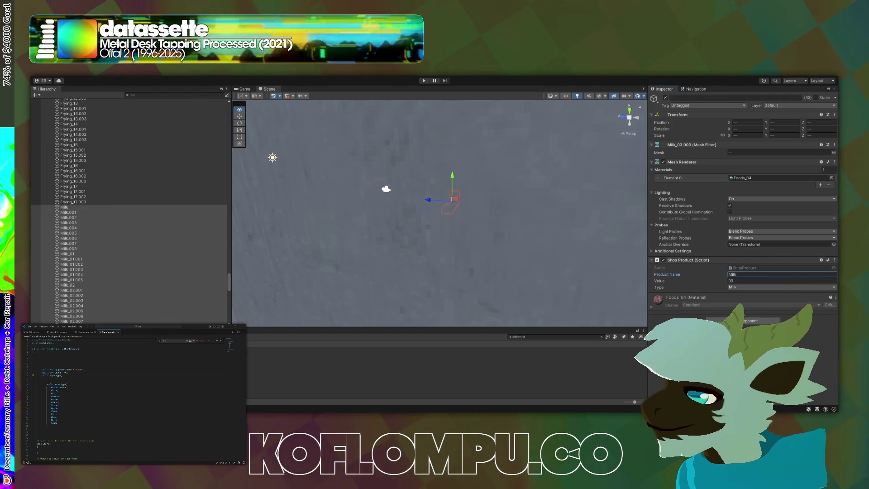
Give all Frying objects the product name Chips and all Flour objects the name Flour
{"action": "left_click", "coordinate": [92, 203]}
{"action": "scroll", "coordinate": [95, 204], "scroll_direction": "up", "scroll_amount": 6}
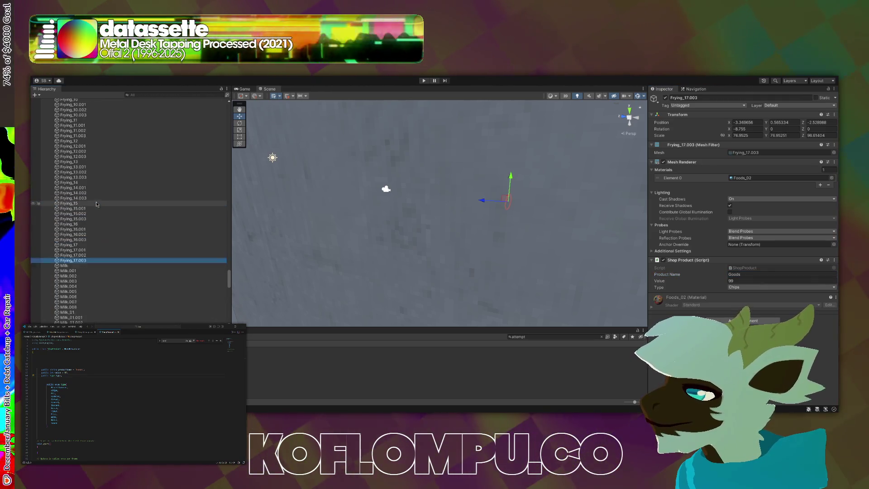
{"action": "scroll", "coordinate": [100, 206], "scroll_direction": "up", "scroll_amount": 15}
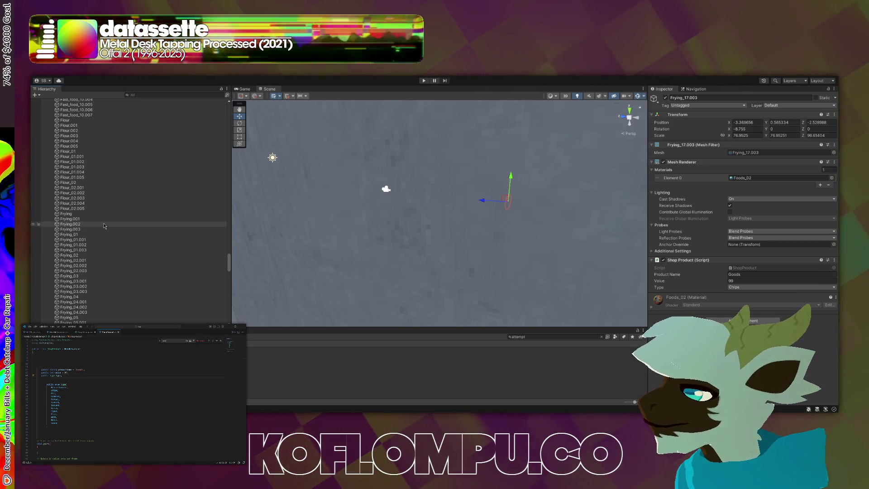
{"action": "left_click", "coordinate": [112, 215], "text": "shift"}
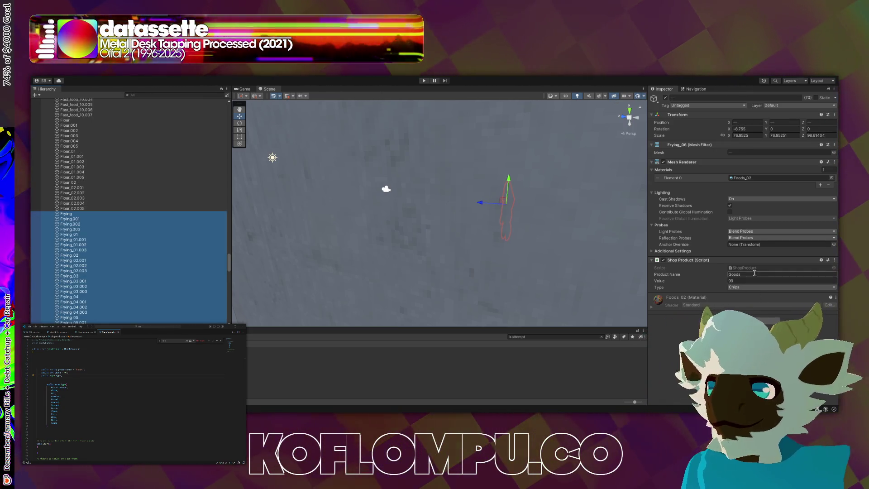
{"action": "double_click", "coordinate": [755, 273]}
{"action": "type", "text": "Chips"}
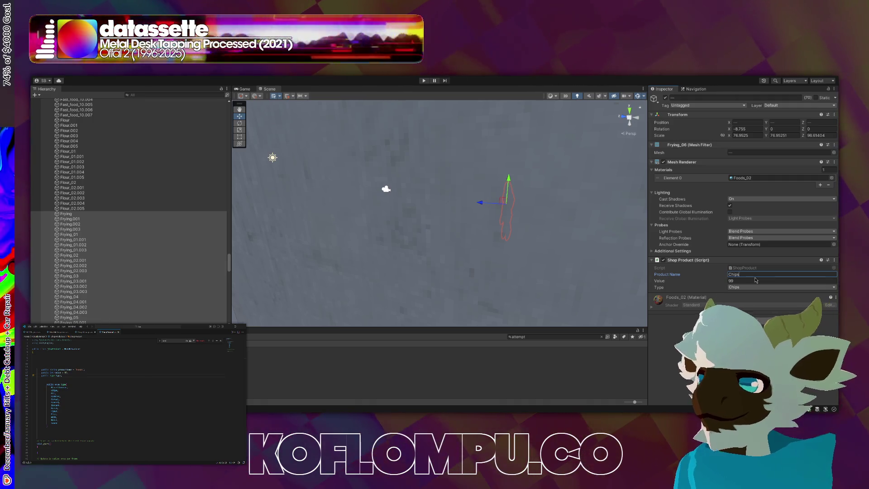
{"action": "left_click", "coordinate": [113, 209]}
{"action": "scroll", "coordinate": [125, 210], "scroll_direction": "up", "scroll_amount": 2}
{"action": "left_click", "coordinate": [128, 219], "text": "shift"}
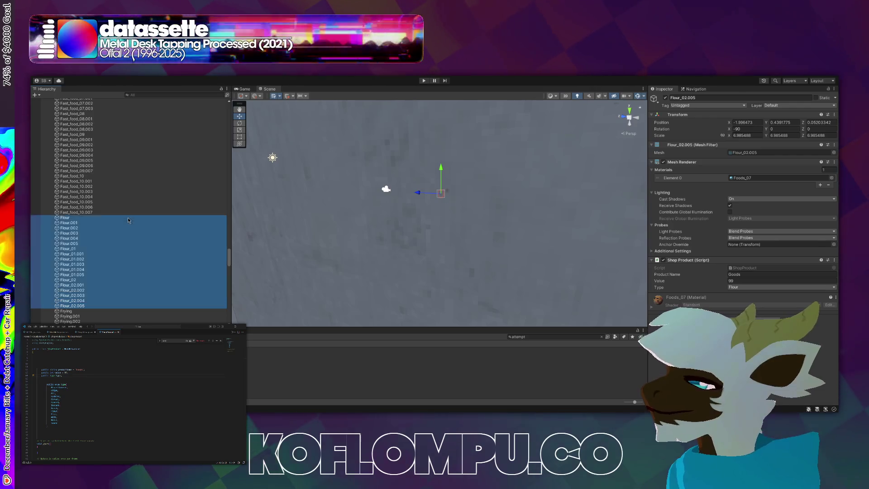
{"action": "left_click", "coordinate": [749, 275]}
{"action": "type", "text": "Flour"}
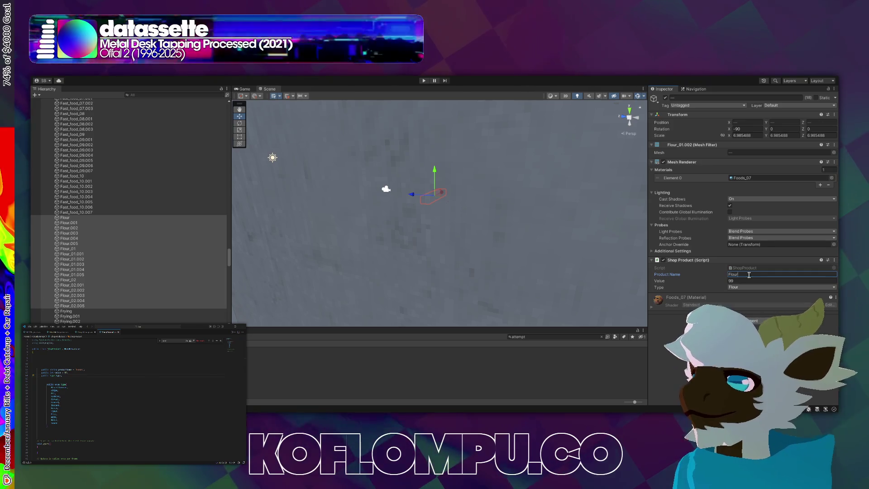
Name the Fast_food objects Instant and the Cooking_oil objects Oil
{"action": "left_click", "coordinate": [99, 212]}
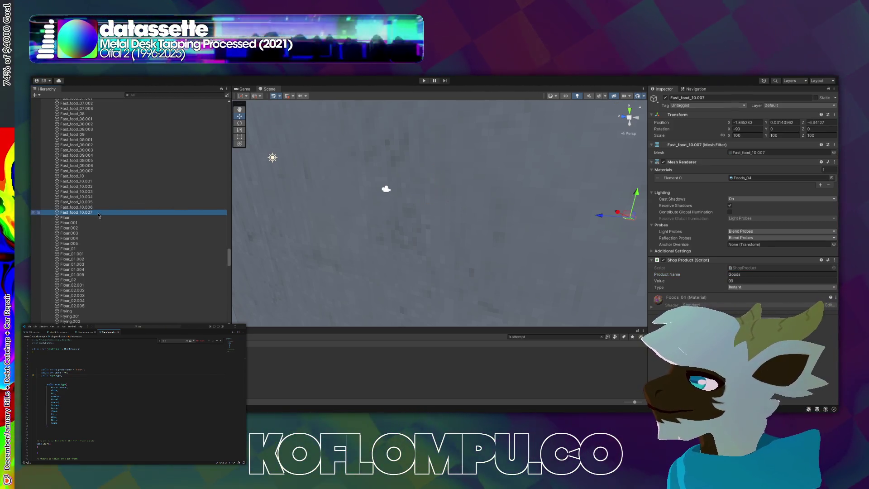
{"action": "scroll", "coordinate": [104, 216], "scroll_direction": "up", "scroll_amount": 10}
{"action": "scroll", "coordinate": [101, 209], "scroll_direction": "up", "scroll_amount": 2}
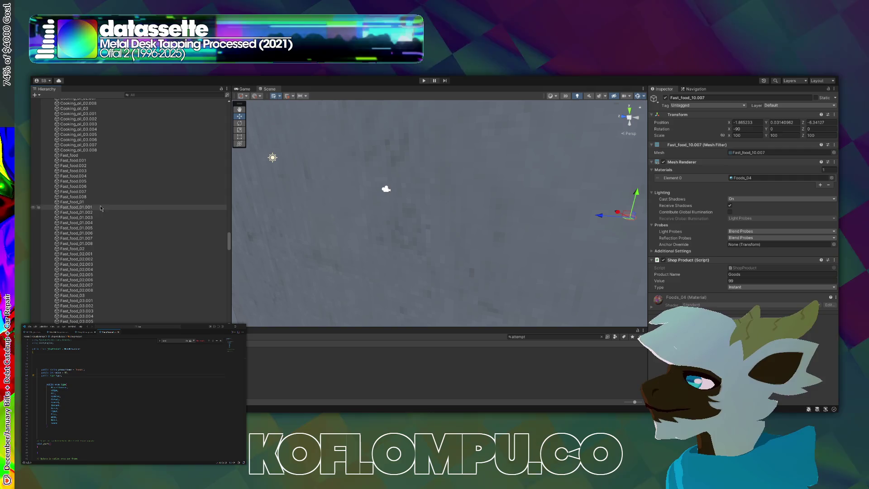
{"action": "left_click", "coordinate": [69, 155], "text": "shift"}
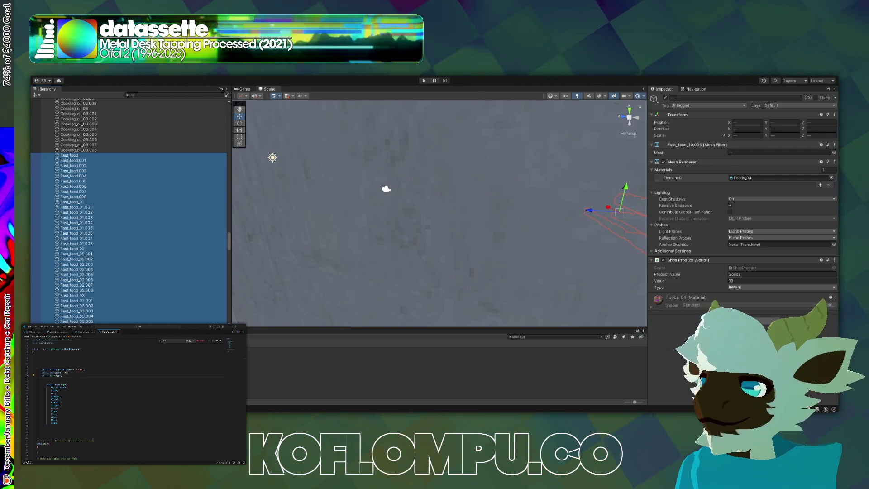
{"action": "left_click", "coordinate": [765, 275]}
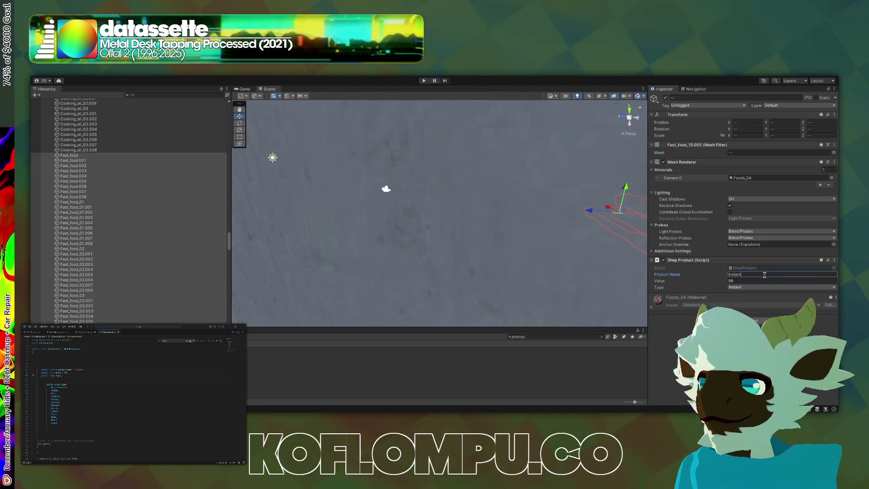
{"action": "left_click", "coordinate": [93, 151]}
{"action": "scroll", "coordinate": [109, 177], "scroll_direction": "up", "scroll_amount": 15}
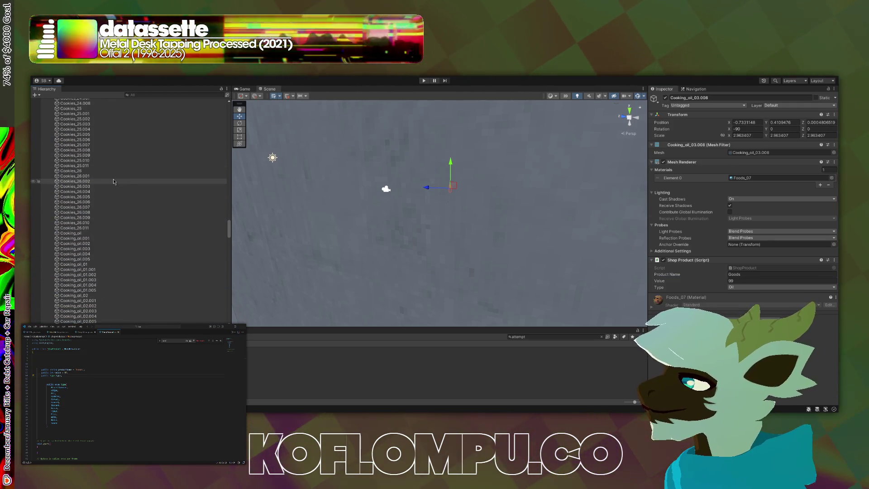
{"action": "scroll", "coordinate": [113, 182], "scroll_direction": "down", "scroll_amount": 2}
{"action": "left_click", "coordinate": [73, 195], "text": "shift"}
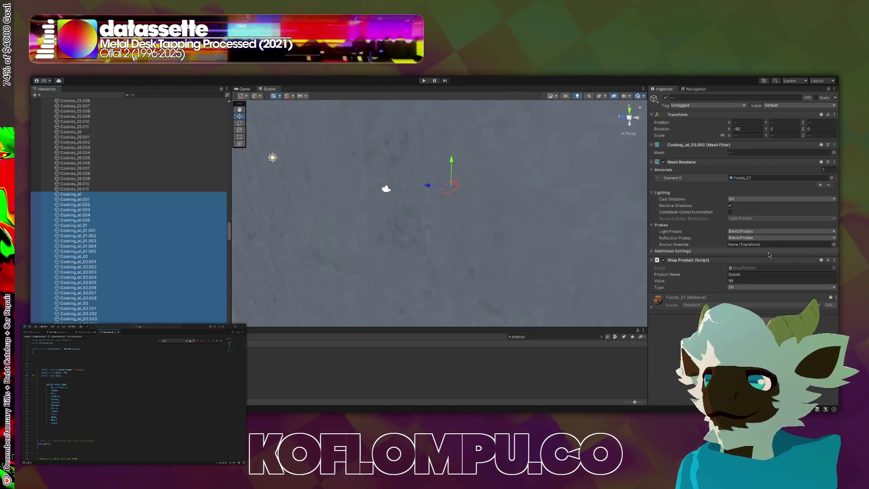
{"action": "left_click", "coordinate": [760, 281]}
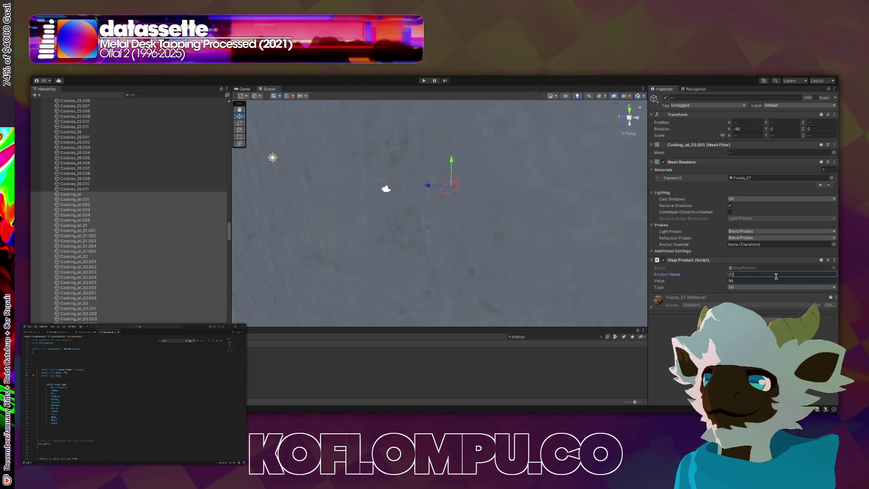
Select every Cookies object and set its Product Name to Cookies
{"action": "left_click", "coordinate": [83, 188]}
{"action": "scroll", "coordinate": [112, 200], "scroll_direction": "up", "scroll_amount": 10}
{"action": "scroll", "coordinate": [130, 220], "scroll_direction": "up", "scroll_amount": 20}
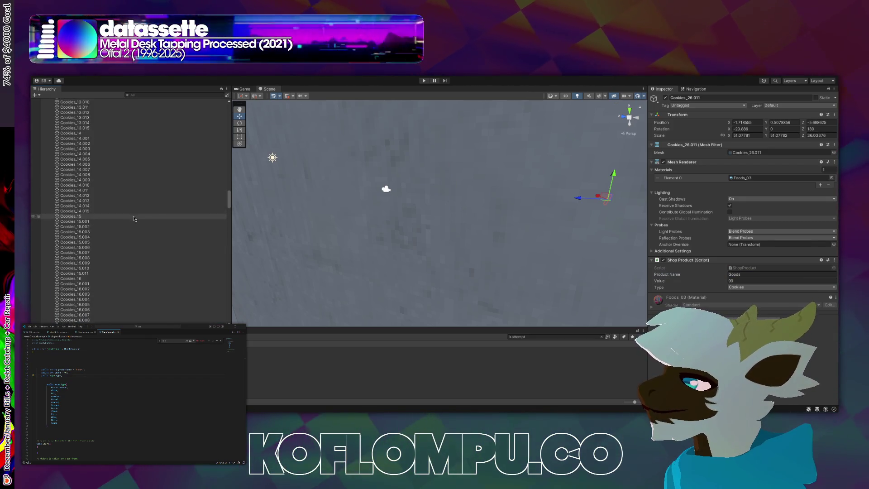
{"action": "scroll", "coordinate": [146, 219], "scroll_direction": "up", "scroll_amount": 15}
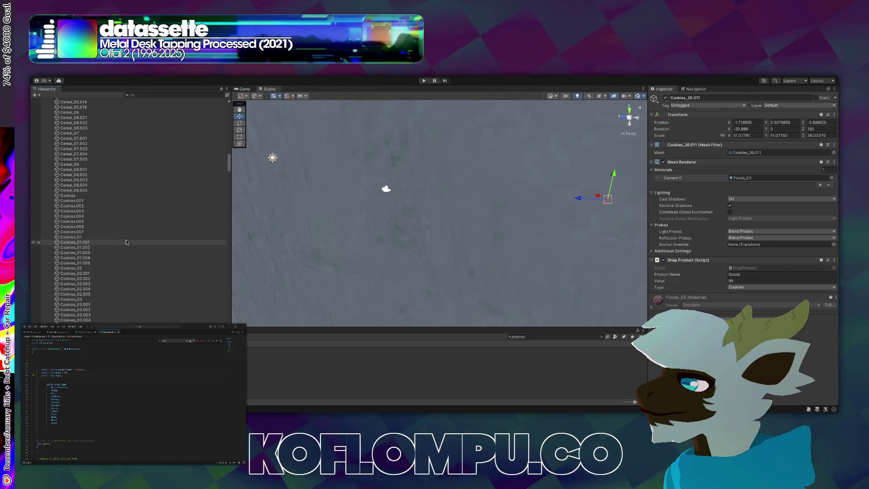
{"action": "left_click", "coordinate": [139, 196], "text": "shift"}
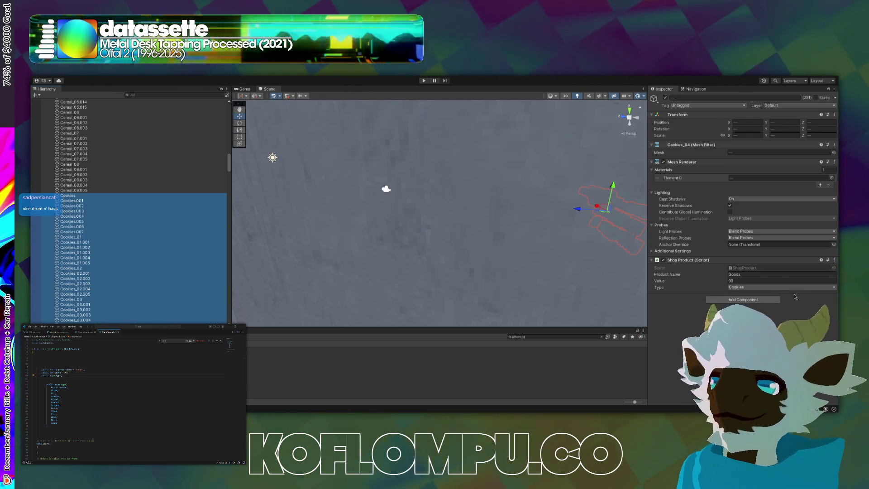
{"action": "left_click", "coordinate": [765, 274]}
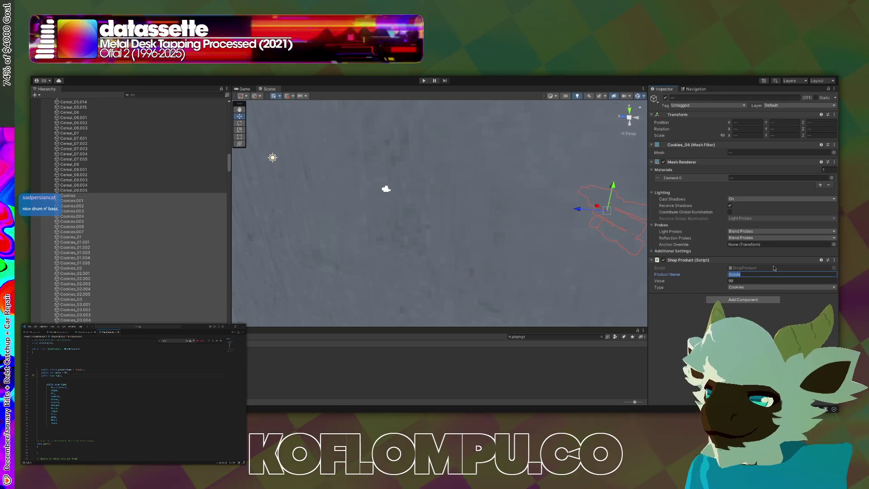
{"action": "type", "text": "Cookies"}
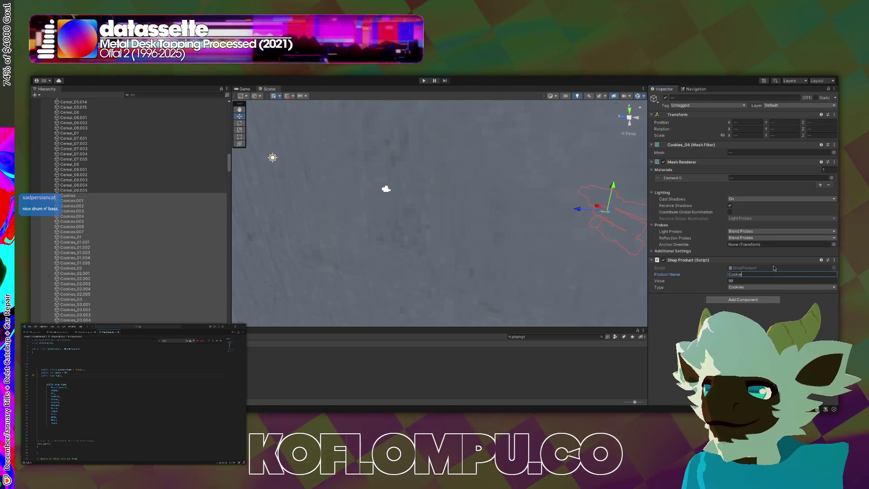
Select the last Cereal object, Cereal_08.005, in the Hierarchy
{"action": "left_click", "coordinate": [84, 190]}
{"action": "scroll", "coordinate": [87, 191], "scroll_direction": "up", "scroll_amount": 5}
{"action": "scroll", "coordinate": [98, 176], "scroll_direction": "up", "scroll_amount": 5}
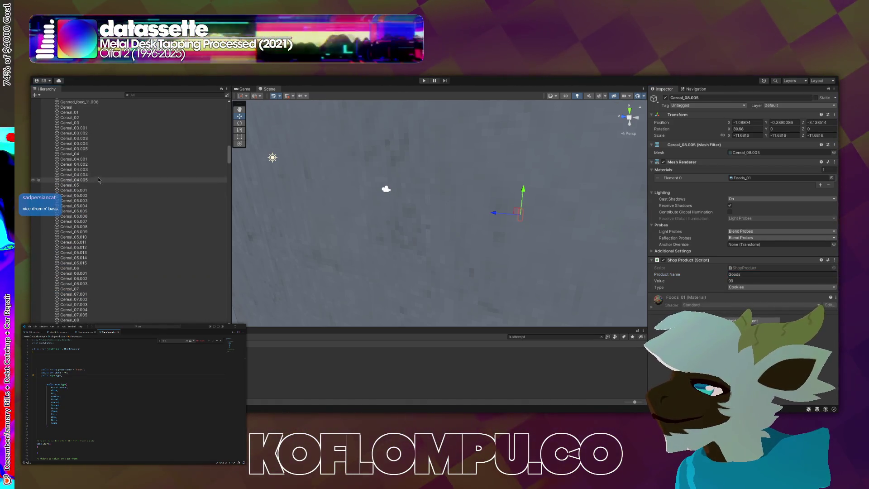
Look around and orbit the store in the Scene view
{"action": "scroll", "coordinate": [101, 187], "scroll_direction": "up", "scroll_amount": 5}
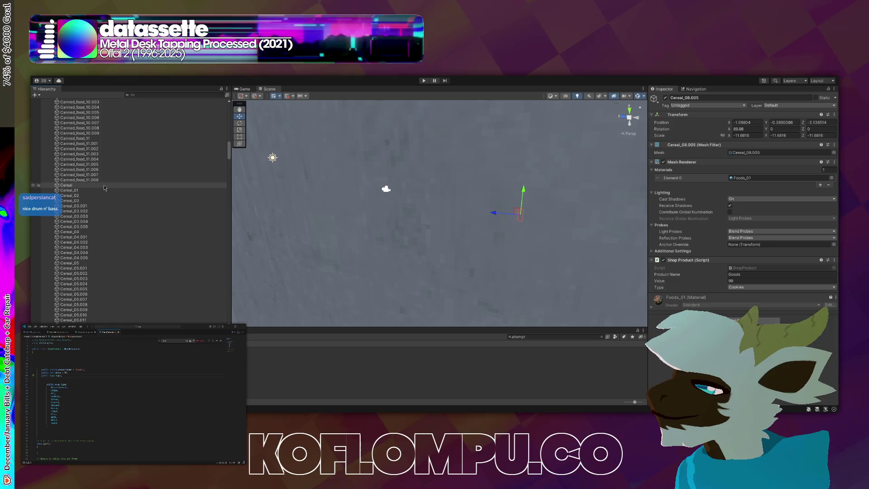
{"action": "right_click", "coordinate": [349, 216]}
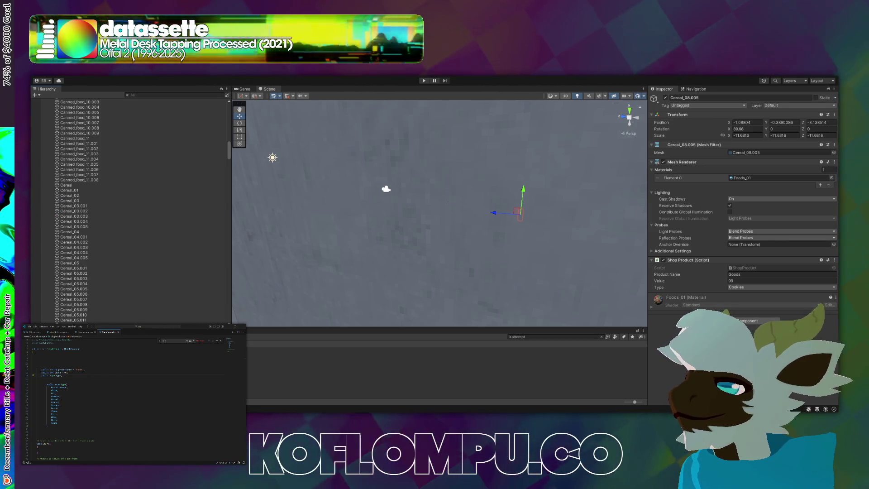
{"action": "key", "text": "alt"}
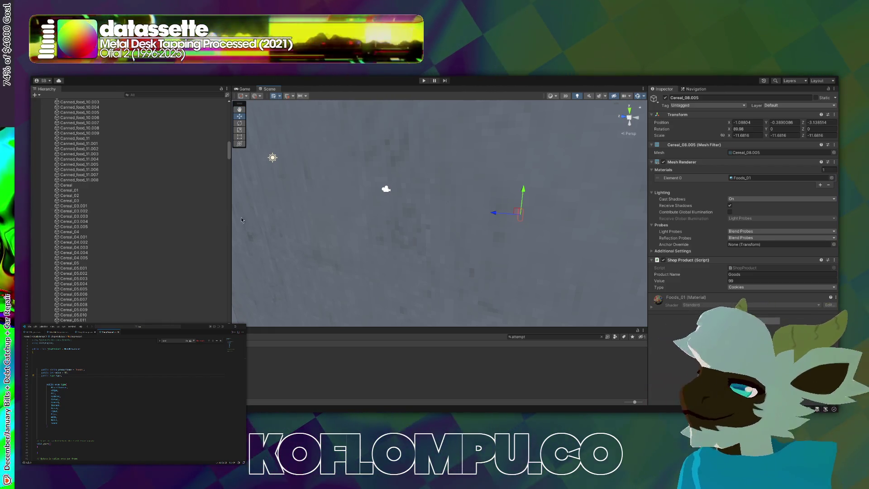
{"action": "scroll", "coordinate": [224, 242], "scroll_direction": "down", "scroll_amount": 5}
{"action": "scroll", "coordinate": [220, 242], "scroll_direction": "down", "scroll_amount": 5}
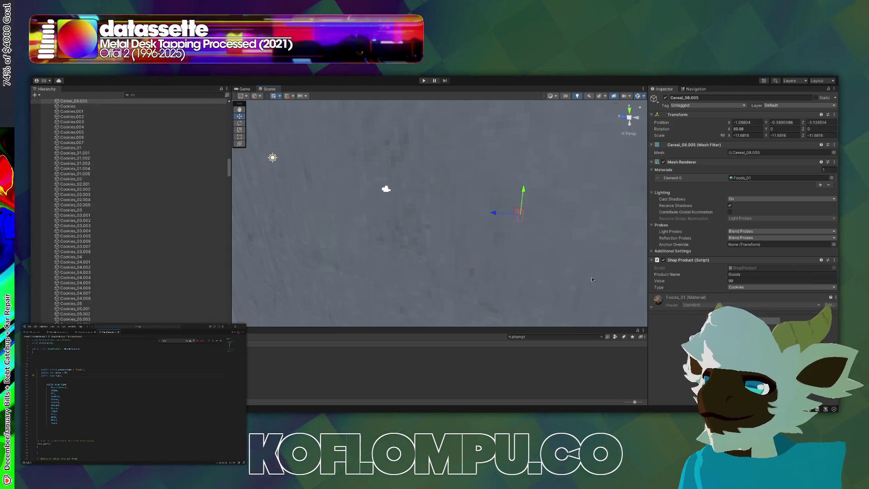
{"action": "scroll", "coordinate": [181, 274], "scroll_direction": "down", "scroll_amount": 10}
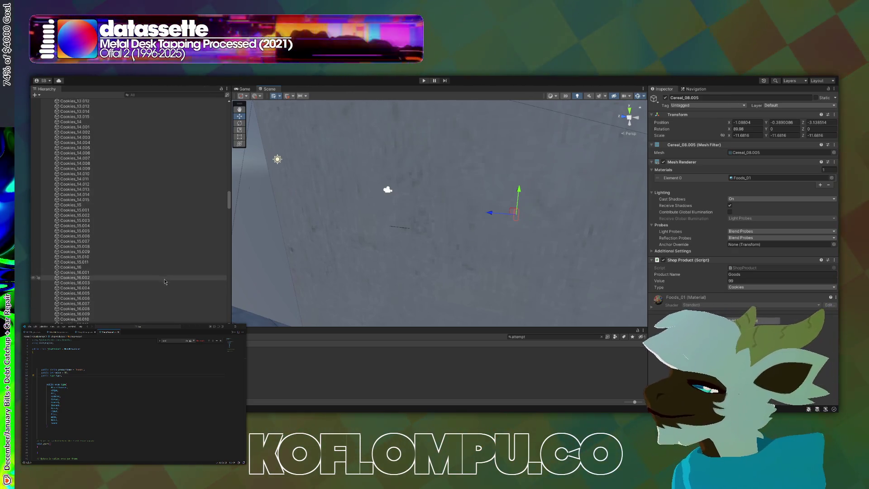
{"action": "scroll", "coordinate": [160, 282], "scroll_direction": "up", "scroll_amount": 15}
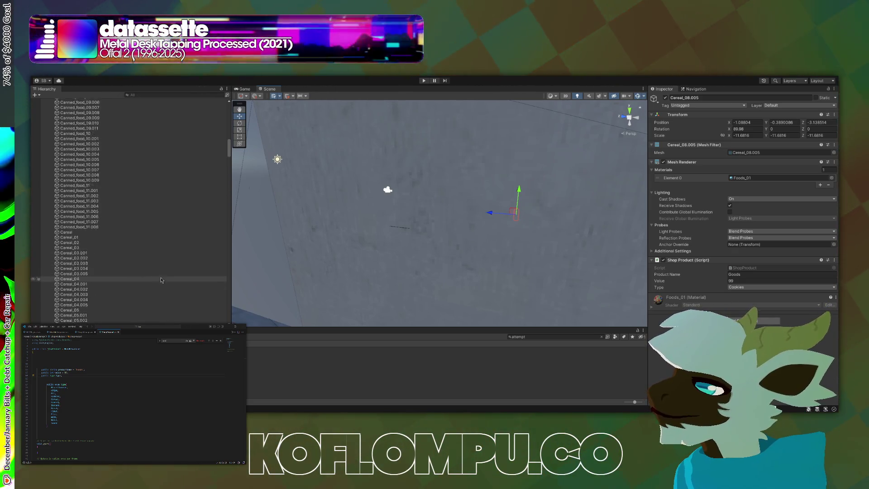
{"action": "scroll", "coordinate": [159, 279], "scroll_direction": "down", "scroll_amount": 15}
{"action": "scroll", "coordinate": [141, 200], "scroll_direction": "up", "scroll_amount": 13}
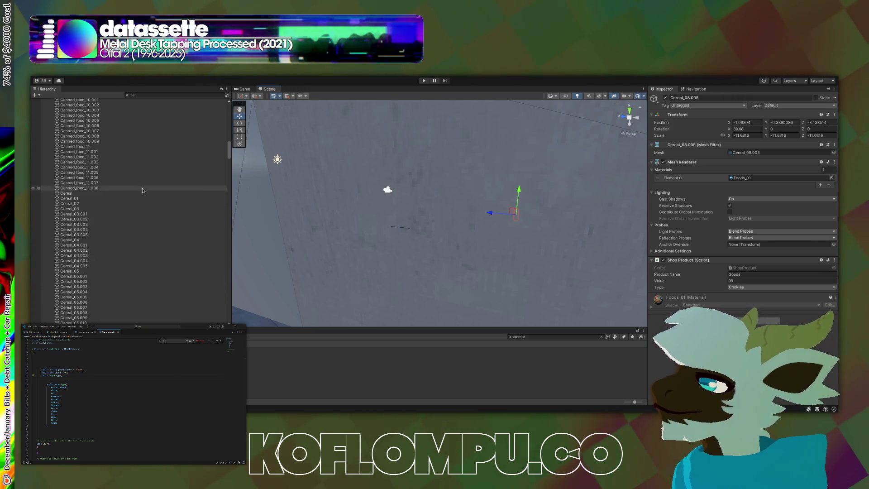
Set the Product Name of all Cereal objects to Cereal, then check a Cookies object's values
{"action": "left_click", "coordinate": [147, 193], "text": "shift"}
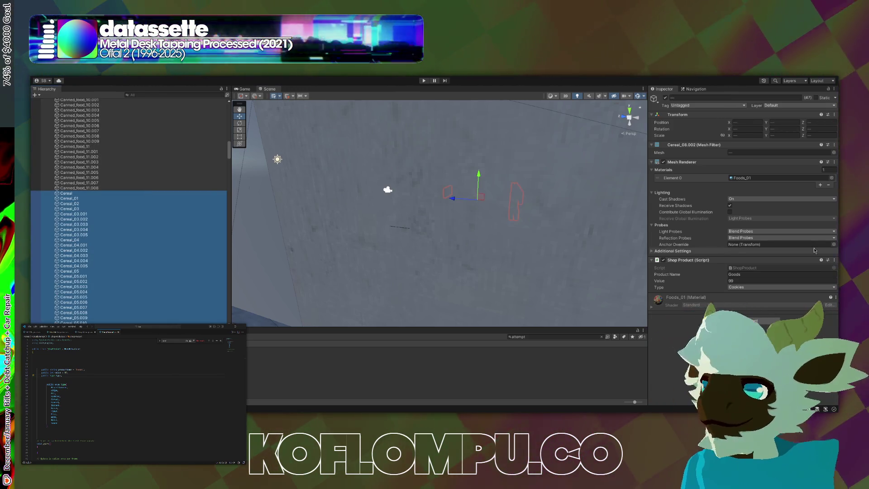
{"action": "left_click", "coordinate": [741, 274]}
{"action": "type", "text": "Cereal"}
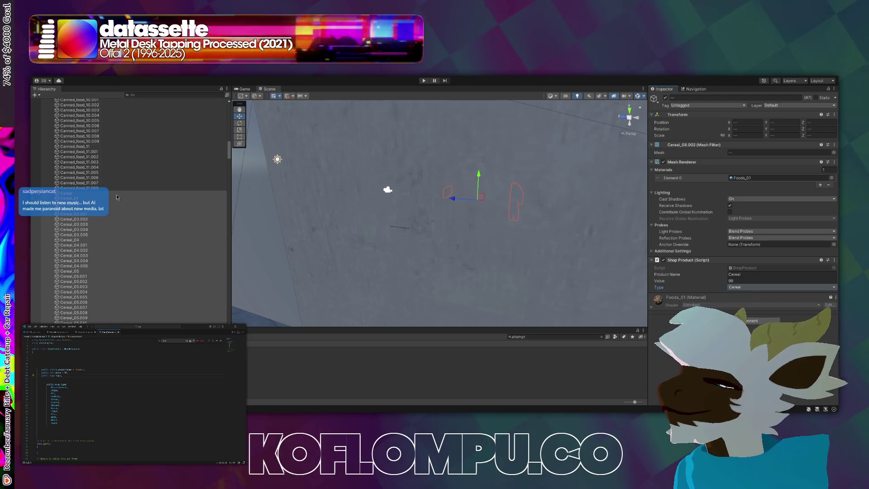
{"action": "scroll", "coordinate": [117, 197], "scroll_direction": "down", "scroll_amount": 10}
{"action": "left_click", "coordinate": [104, 190]}
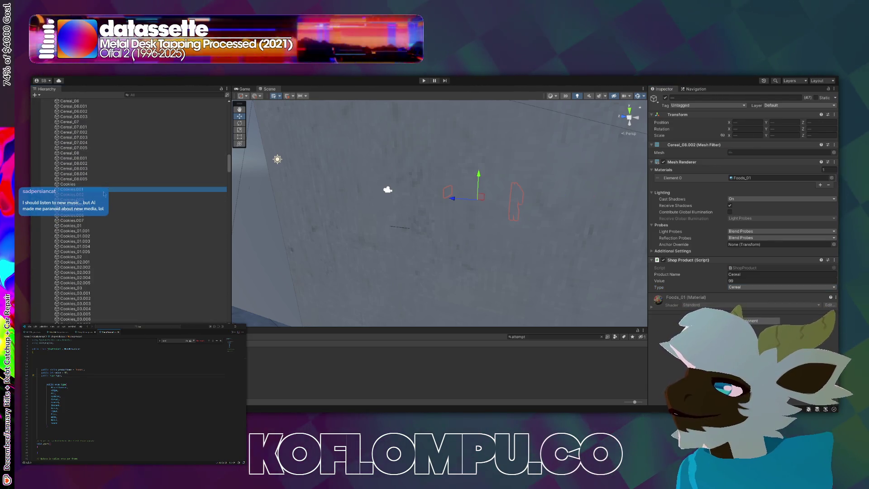
{"action": "left_click", "coordinate": [109, 180]}
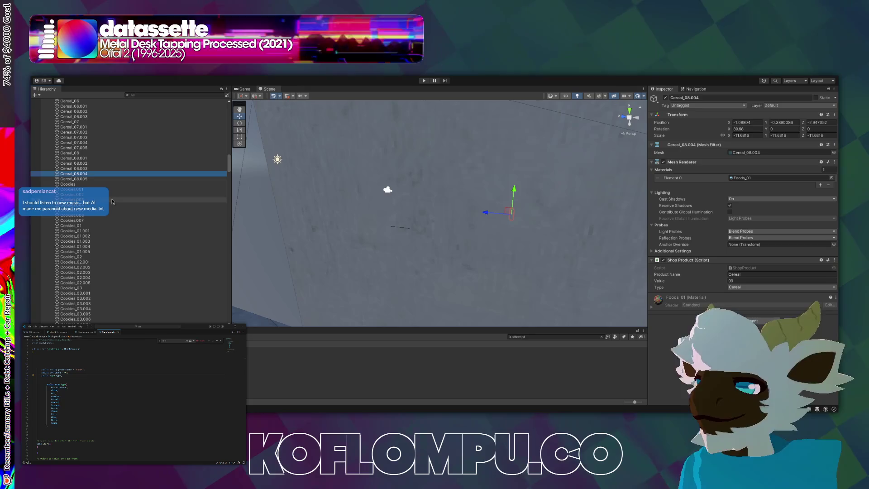
{"action": "left_click", "coordinate": [113, 184]}
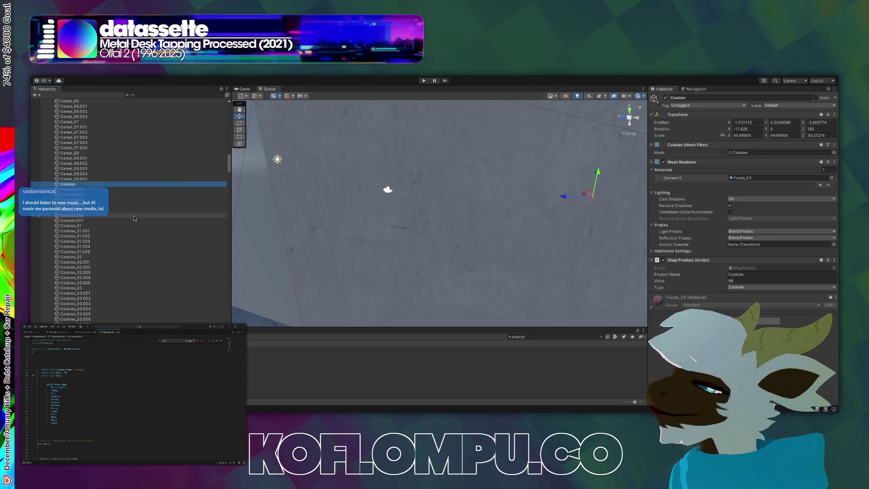
{"action": "scroll", "coordinate": [139, 200], "scroll_direction": "up", "scroll_amount": 1}
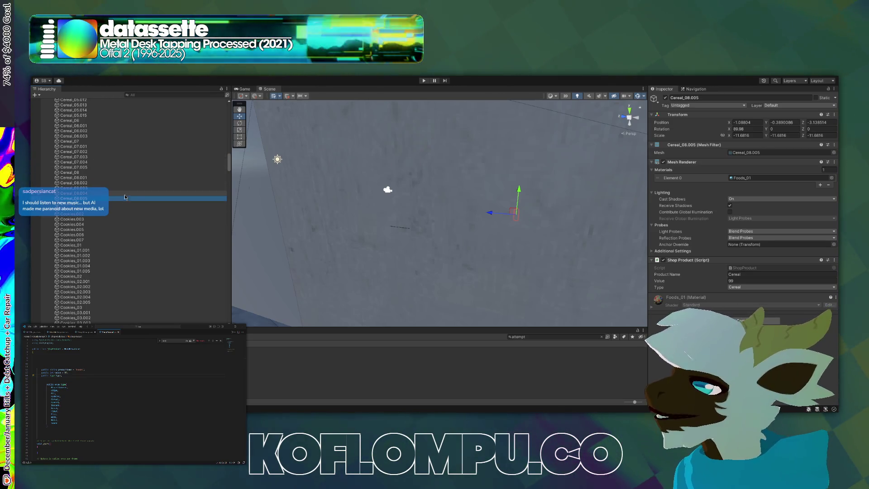
{"action": "scroll", "coordinate": [125, 198], "scroll_direction": "up", "scroll_amount": 8}
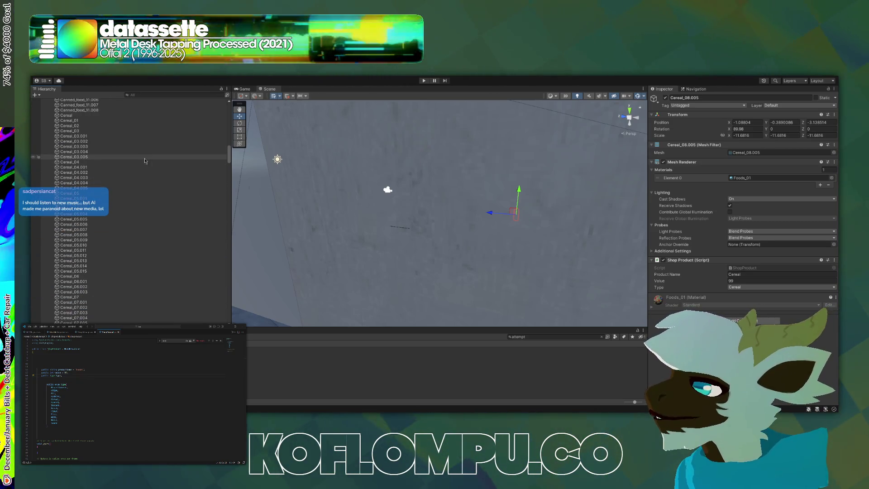
{"action": "scroll", "coordinate": [143, 152], "scroll_direction": "up", "scroll_amount": 2}
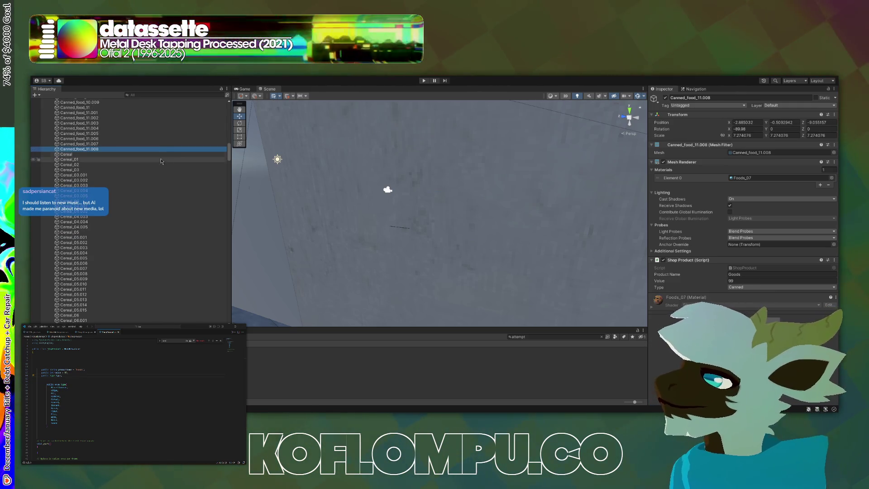
{"action": "key", "text": "Up"}
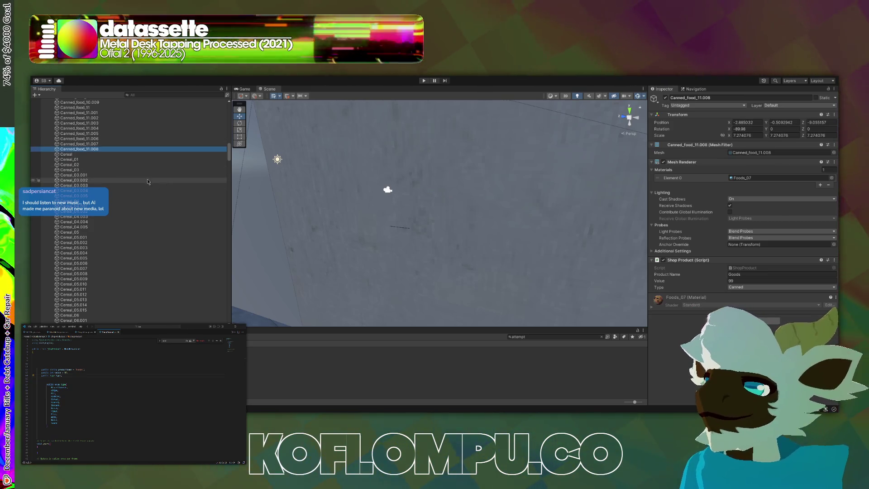
{"action": "scroll", "coordinate": [159, 184], "scroll_direction": "up", "scroll_amount": 20}
{"action": "scroll", "coordinate": [154, 181], "scroll_direction": "up", "scroll_amount": 10}
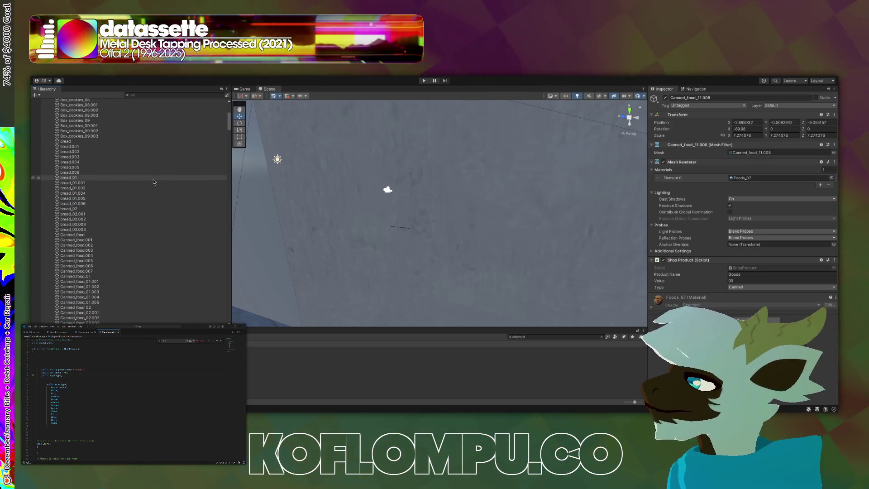
{"action": "left_click", "coordinate": [123, 235], "text": "shift"}
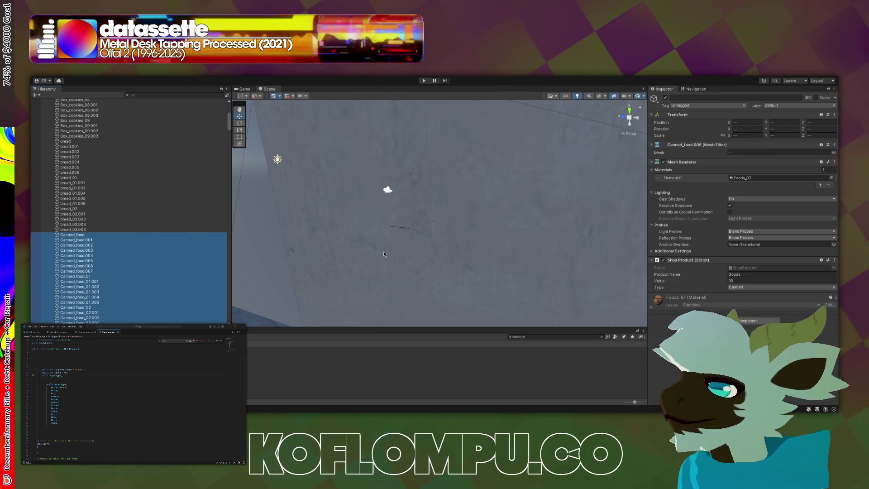
Name the canned food objects Canned and the bread objects Bread
{"action": "left_click", "coordinate": [778, 273]}
{"action": "type", "text": "nned"}
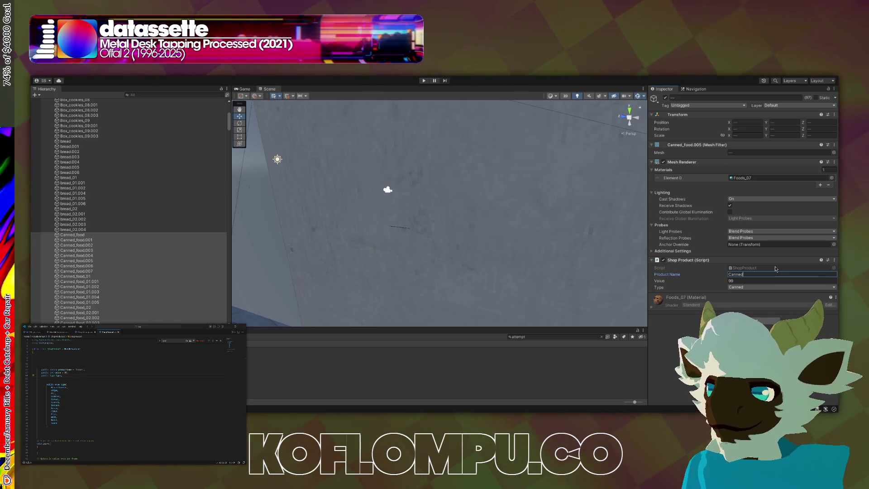
{"action": "left_click", "coordinate": [98, 229]}
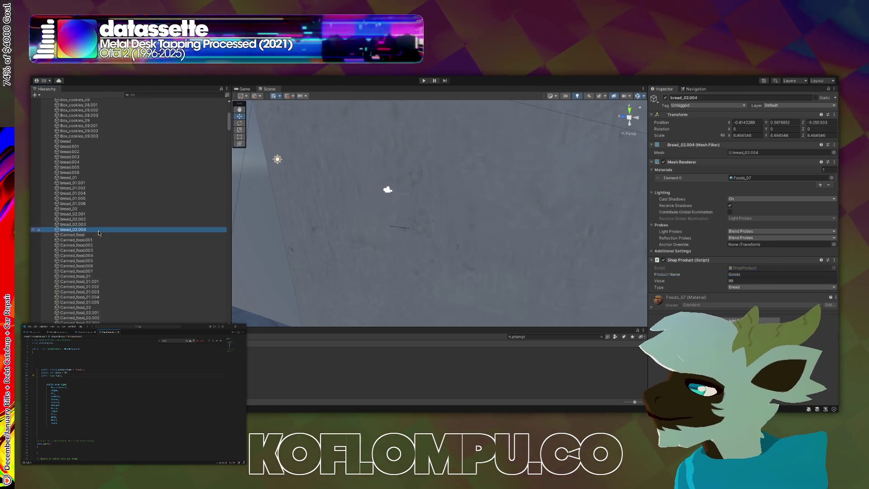
{"action": "scroll", "coordinate": [123, 187], "scroll_direction": "up", "scroll_amount": 3}
{"action": "left_click", "coordinate": [123, 180], "text": "shift"}
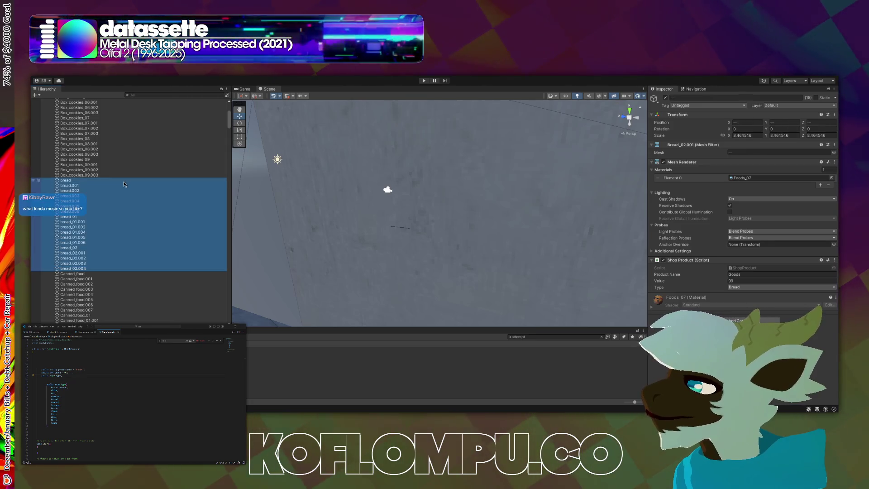
{"action": "left_click", "coordinate": [774, 280]}
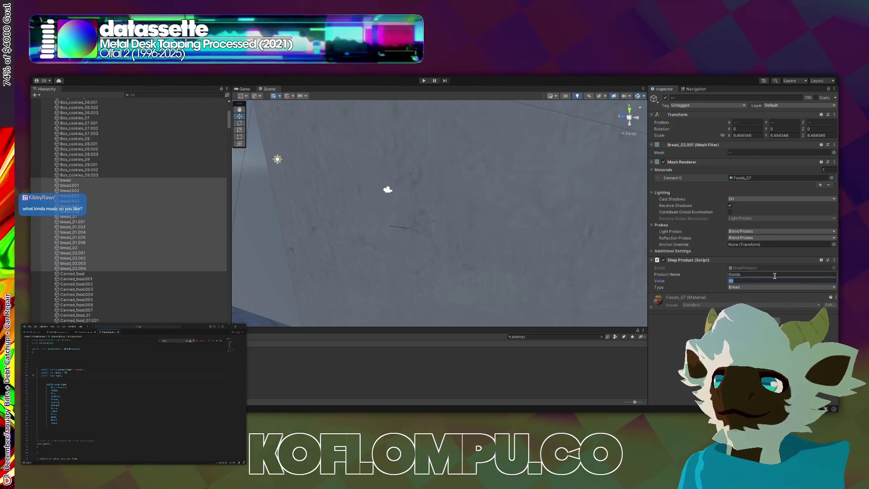
{"action": "type", "text": "Bread"}
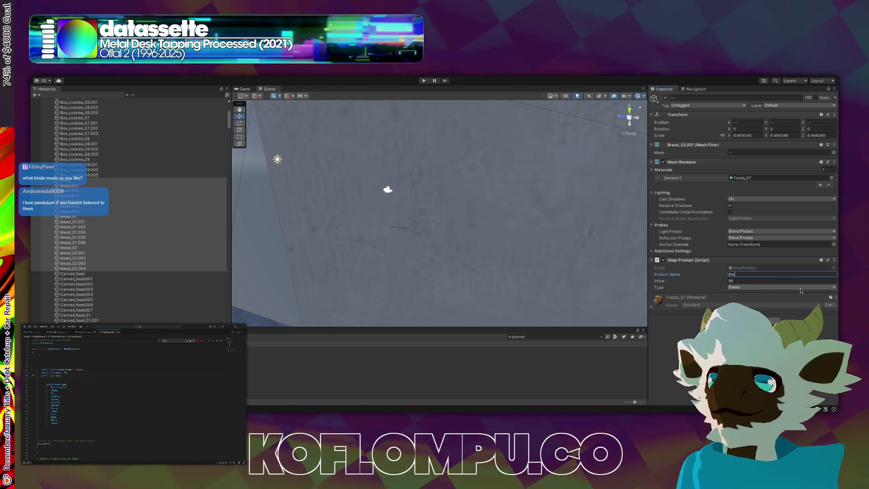
{"action": "key", "text": "Return"}
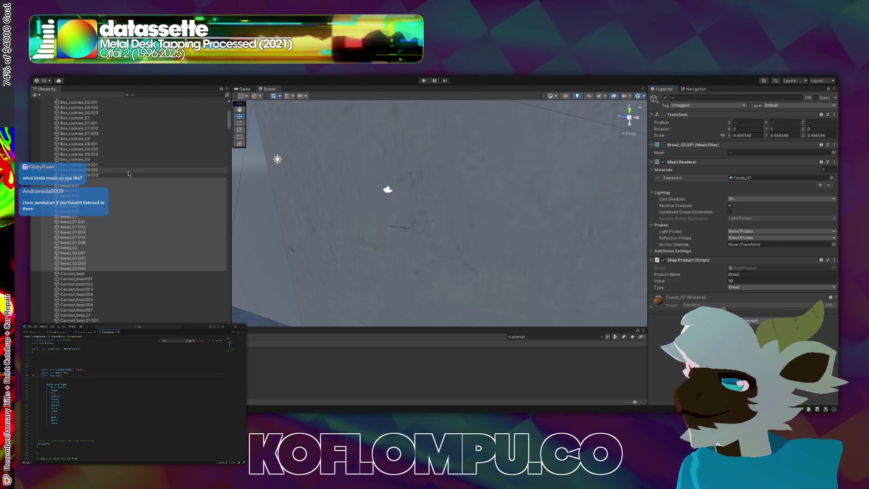
{"action": "left_click", "coordinate": [127, 176]}
{"action": "scroll", "coordinate": [127, 179], "scroll_direction": "up", "scroll_amount": 8}
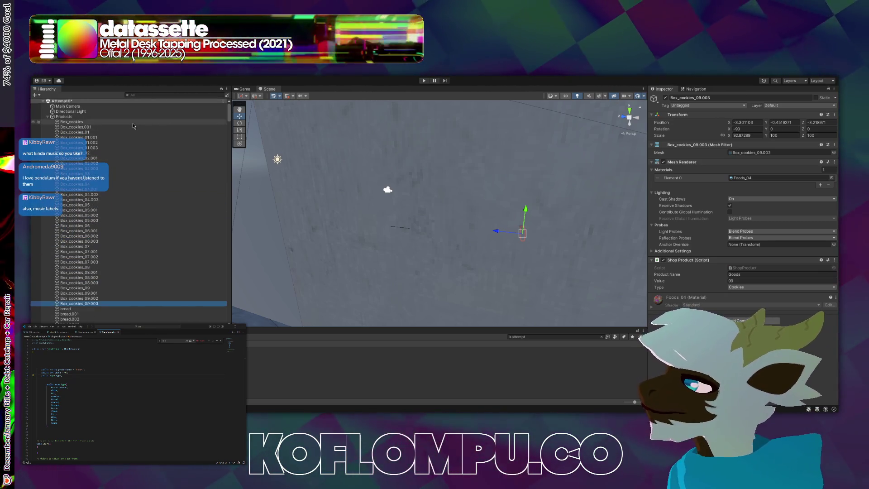
Set the Product Name of all Box_cookies objects to 'Box Cookies'
{"action": "left_click", "coordinate": [132, 123], "text": "shift"}
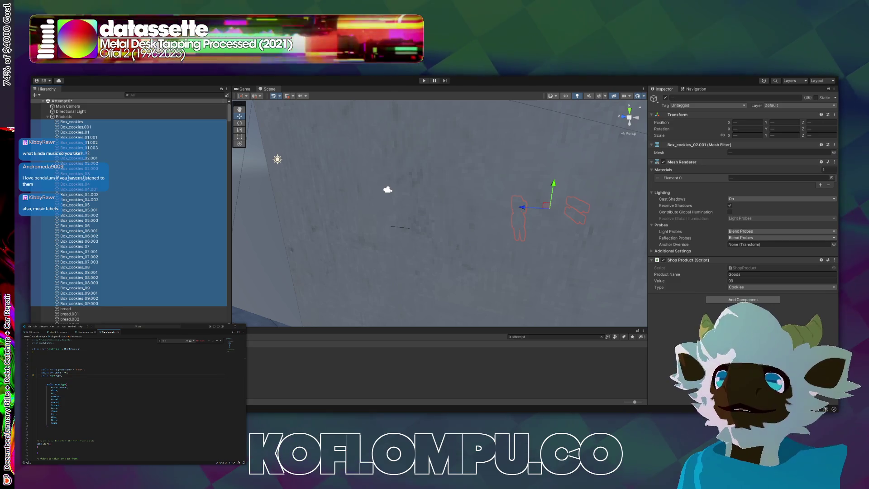
{"action": "left_click", "coordinate": [747, 274]}
{"action": "type", "text": "Coo"}
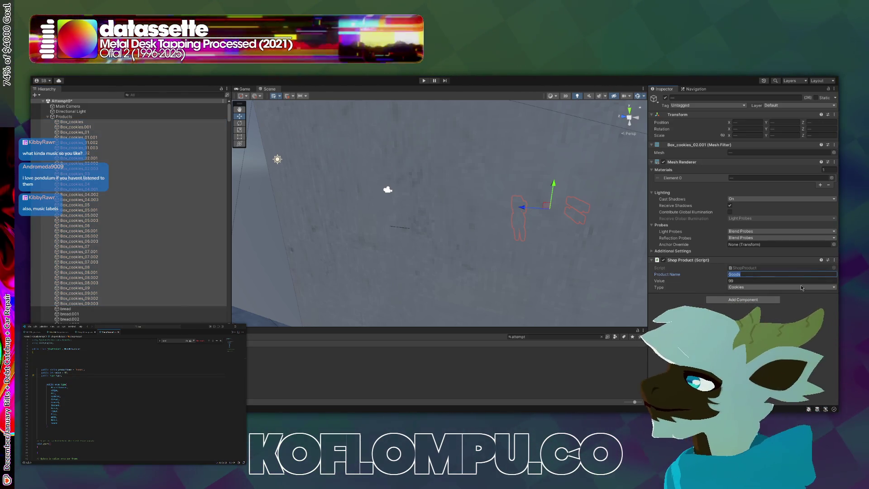
{"action": "type", "text": "kies"}
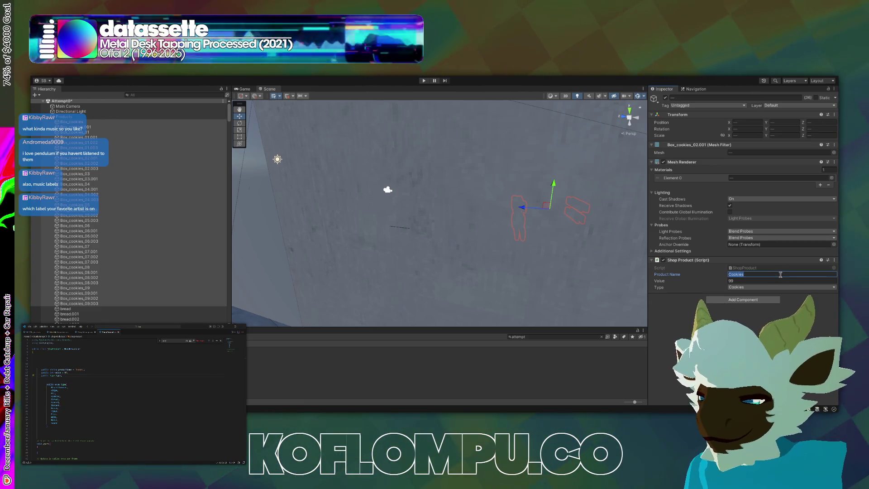
{"action": "key", "text": "Home"}
{"action": "type", "text": "B"}
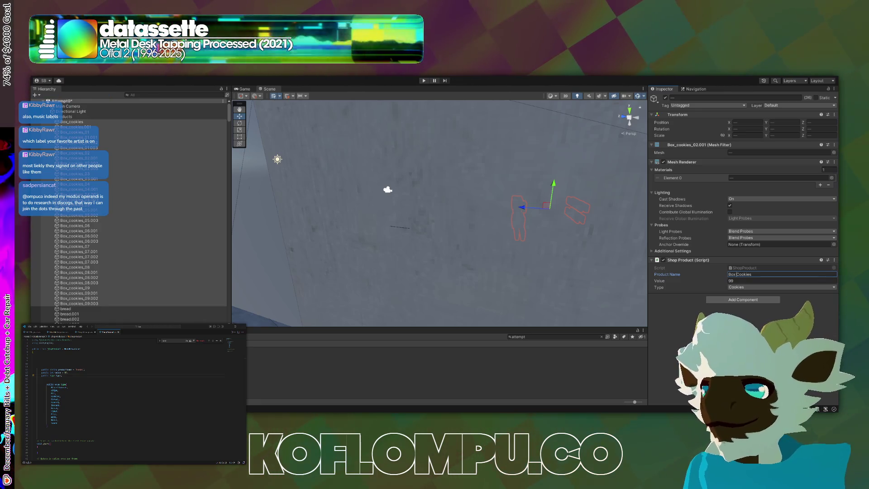
{"action": "mouse_move", "coordinate": [569, 292]}
{"action": "left_mouse_down"}
{"action": "mouse_move", "coordinate": [565, 264]}
{"action": "mouse_move", "coordinate": [588, 284]}
{"action": "mouse_move", "coordinate": [535, 278]}
{"action": "mouse_move", "coordinate": [465, 199]}
{"action": "mouse_move", "coordinate": [500, 200]}
{"action": "mouse_move", "coordinate": [589, 227]}
{"action": "mouse_move", "coordinate": [553, 226]}
{"action": "mouse_move", "coordinate": [632, 254]}
{"action": "left_mouse_up"}
{"action": "mouse_move", "coordinate": [244, 265]}
{"action": "left_mouse_down"}
{"action": "mouse_move", "coordinate": [430, 264]}
{"action": "mouse_move", "coordinate": [406, 255]}
{"action": "mouse_move", "coordinate": [43, 250]}
{"action": "mouse_move", "coordinate": [466, 269]}
{"action": "left_mouse_up"}
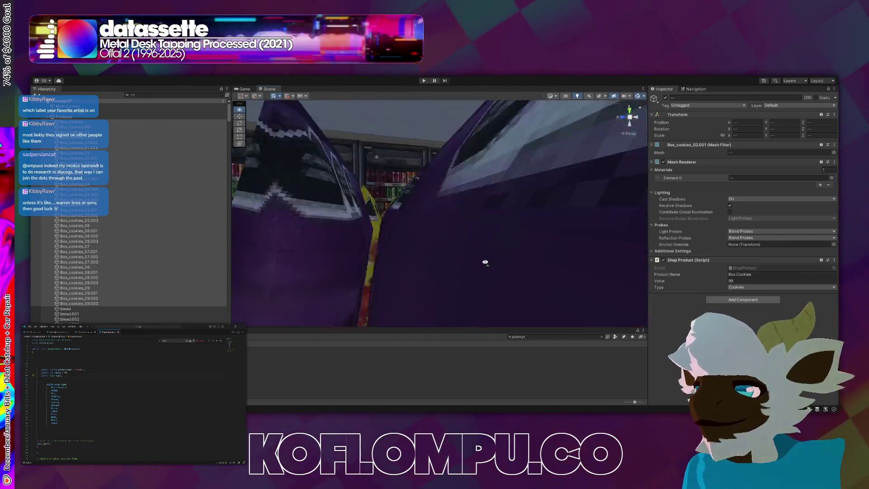
{"action": "mouse_move", "coordinate": [263, 253]}
{"action": "left_mouse_down"}
{"action": "mouse_move", "coordinate": [311, 266]}
{"action": "mouse_move", "coordinate": [47, 256]}
{"action": "mouse_move", "coordinate": [130, 247]}
{"action": "mouse_move", "coordinate": [283, 259]}
{"action": "left_mouse_up"}
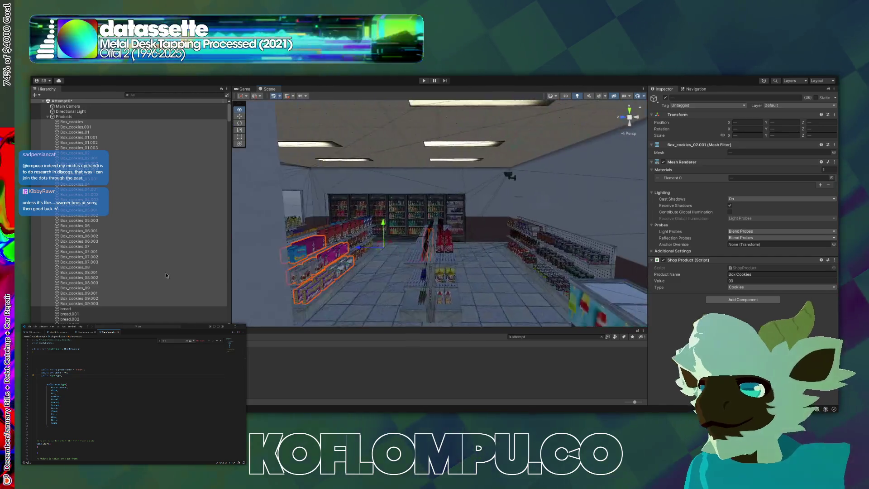
{"action": "left_click_drag", "start_coordinate": [156, 282], "coordinate": [782, 282]}
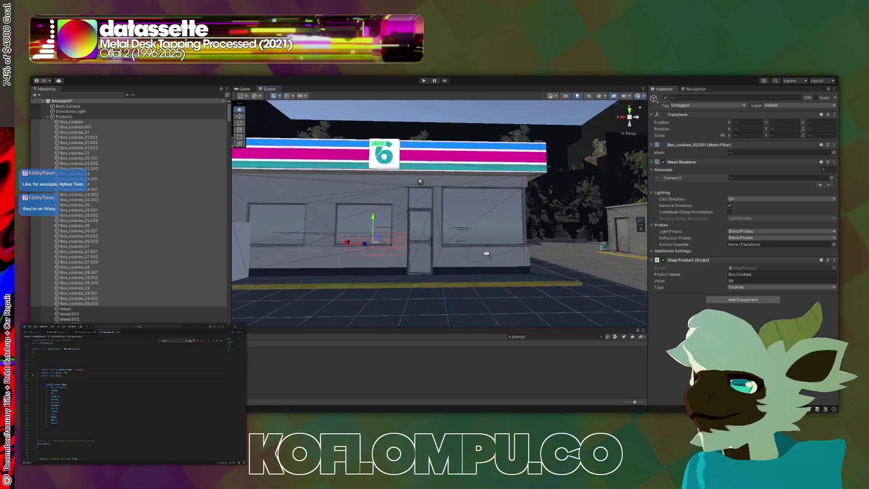
{"action": "left_click_drag", "start_coordinate": [478, 268], "coordinate": [426, 256]}
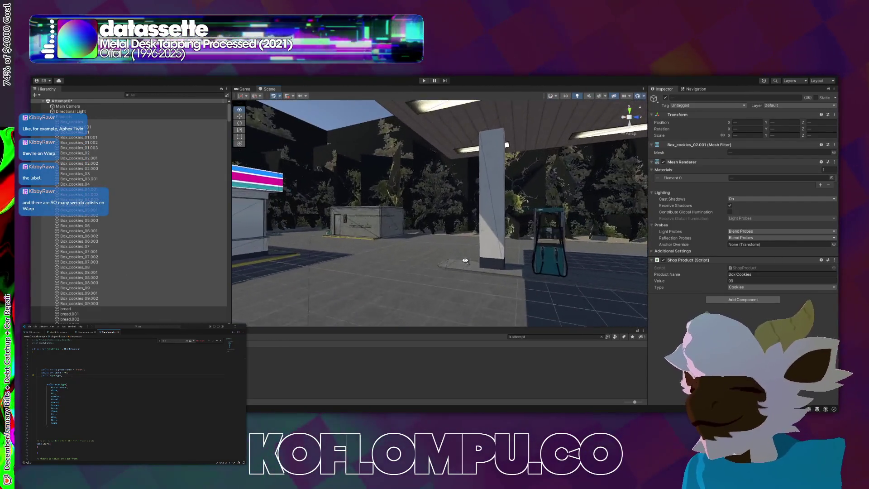
{"action": "left_click_drag", "start_coordinate": [458, 266], "coordinate": [305, 273]}
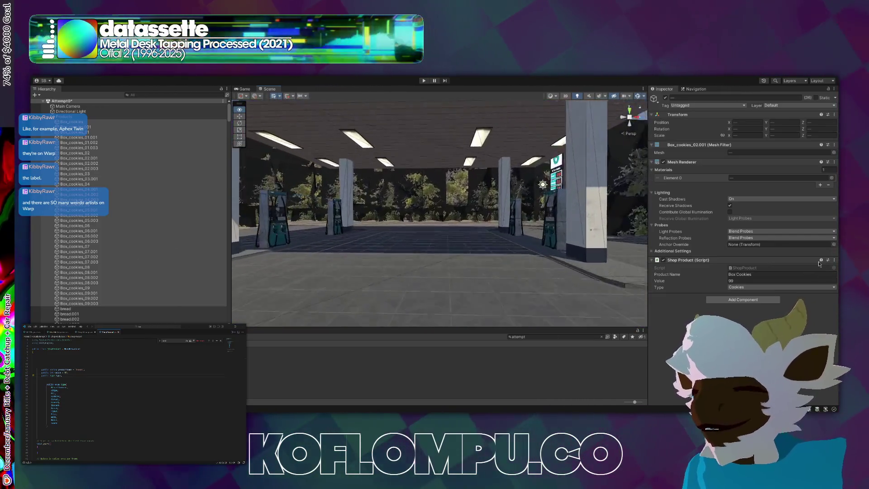
{"action": "mouse_move", "coordinate": [431, 265]}
{"action": "left_mouse_down"}
{"action": "mouse_move", "coordinate": [336, 272]}
{"action": "mouse_move", "coordinate": [431, 263]}
{"action": "left_mouse_up"}
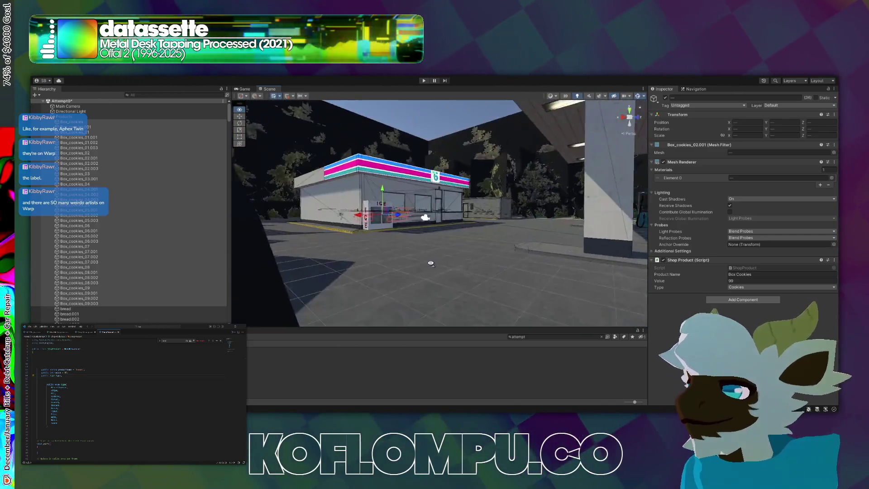
{"action": "key", "text": "f"}
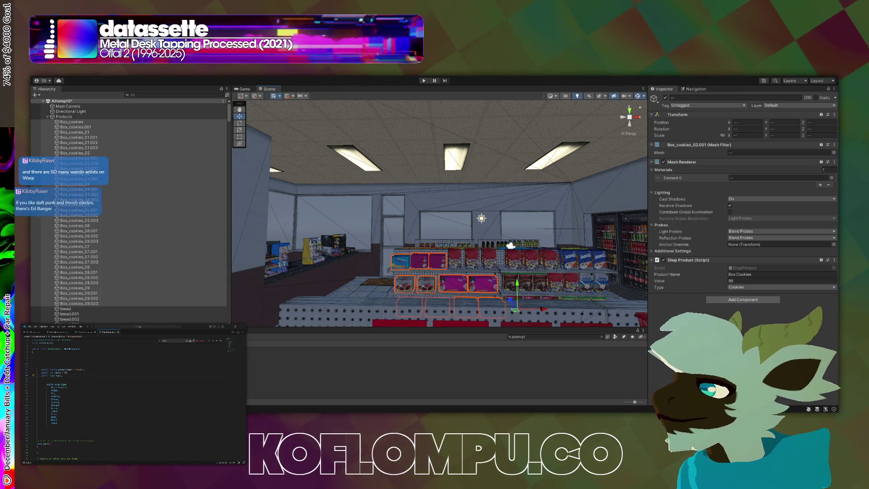
{"action": "key", "text": "q"}
{"action": "left_click_drag", "start_coordinate": [510, 245], "coordinate": [211, 246]}
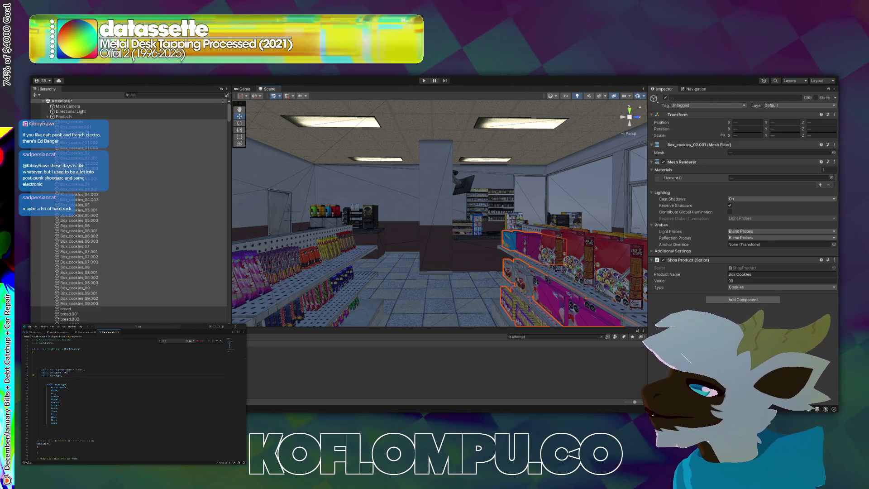
{"action": "mouse_move", "coordinate": [368, 113]}
{"action": "left_mouse_down"}
{"action": "mouse_move", "coordinate": [525, 114]}
{"action": "mouse_move", "coordinate": [272, 109]}
{"action": "left_mouse_up"}
{"action": "mouse_move", "coordinate": [185, 104]}
{"action": "left_mouse_down"}
{"action": "mouse_move", "coordinate": [97, 121]}
{"action": "mouse_move", "coordinate": [529, 107]}
{"action": "mouse_move", "coordinate": [409, 97]}
{"action": "mouse_move", "coordinate": [172, 129]}
{"action": "mouse_move", "coordinate": [218, 120]}
{"action": "mouse_move", "coordinate": [364, 127]}
{"action": "mouse_move", "coordinate": [220, 119]}
{"action": "mouse_move", "coordinate": [652, 115]}
{"action": "mouse_move", "coordinate": [364, 107]}
{"action": "left_mouse_up"}
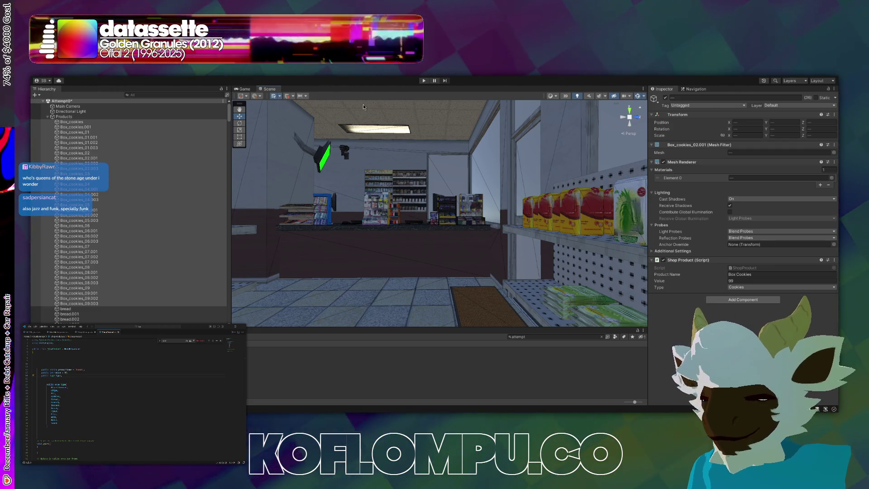
{"action": "right_click", "coordinate": [429, 234]}
{"action": "key", "text": "w"}
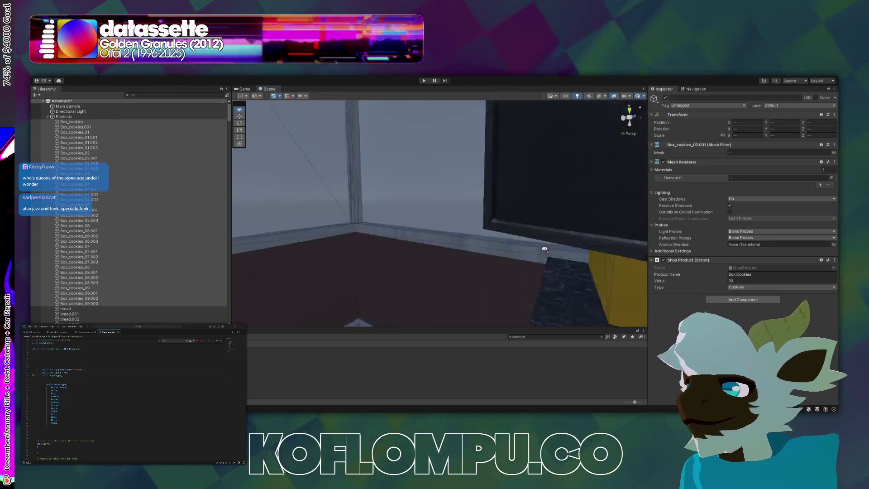
{"action": "key", "text": "w"}
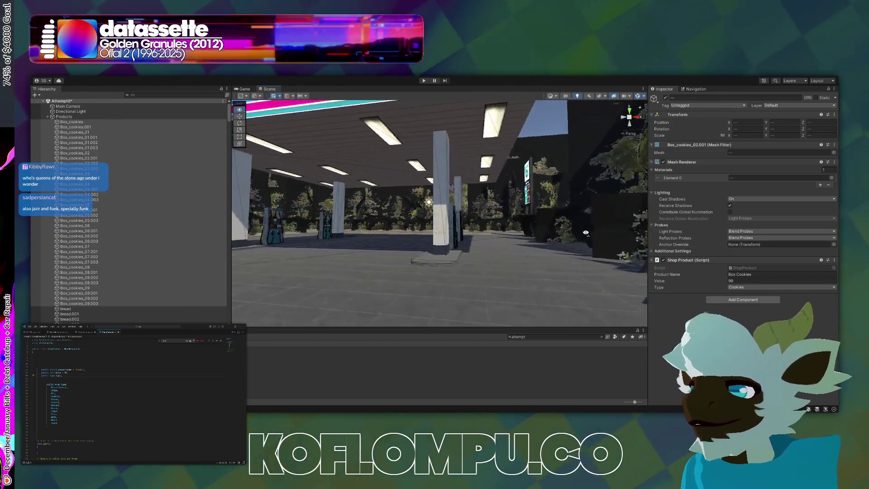
{"action": "key", "text": "w"}
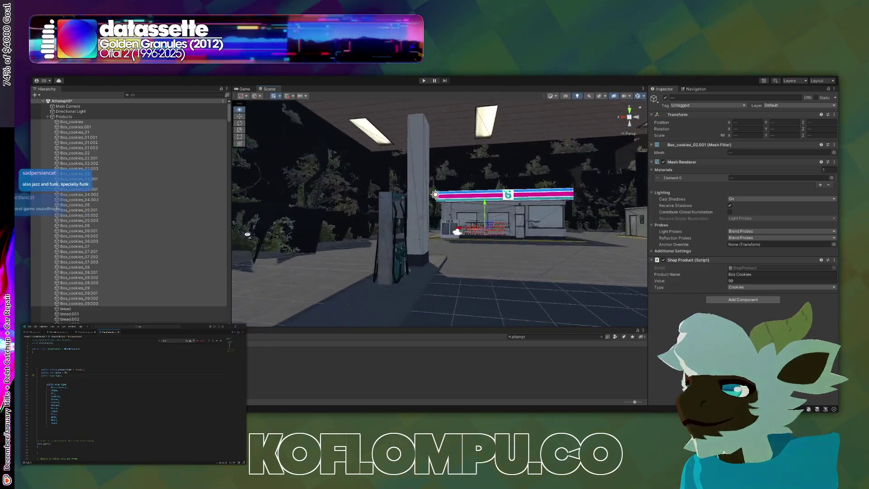
{"action": "key", "text": "w"}
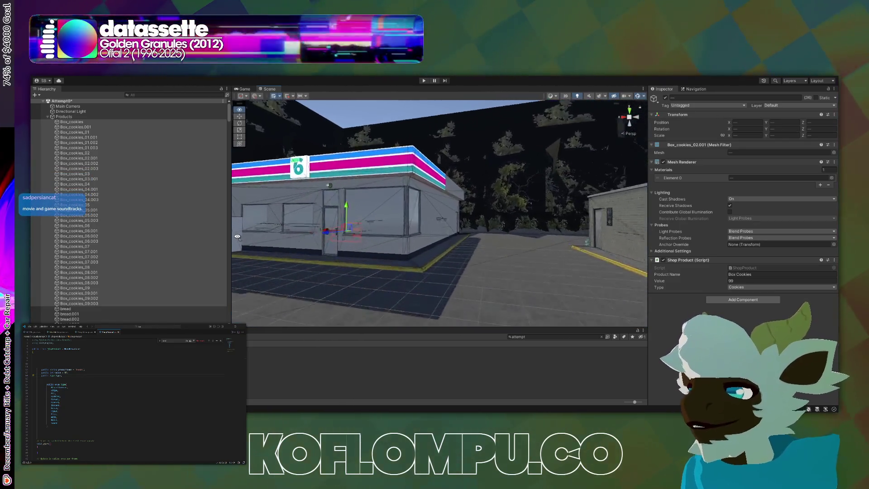
{"action": "key", "text": "f"}
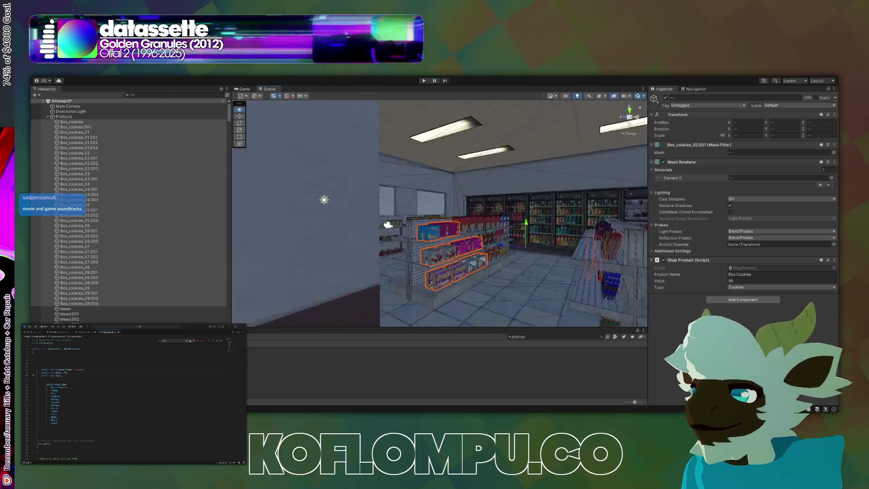
{"action": "key", "text": "w"}
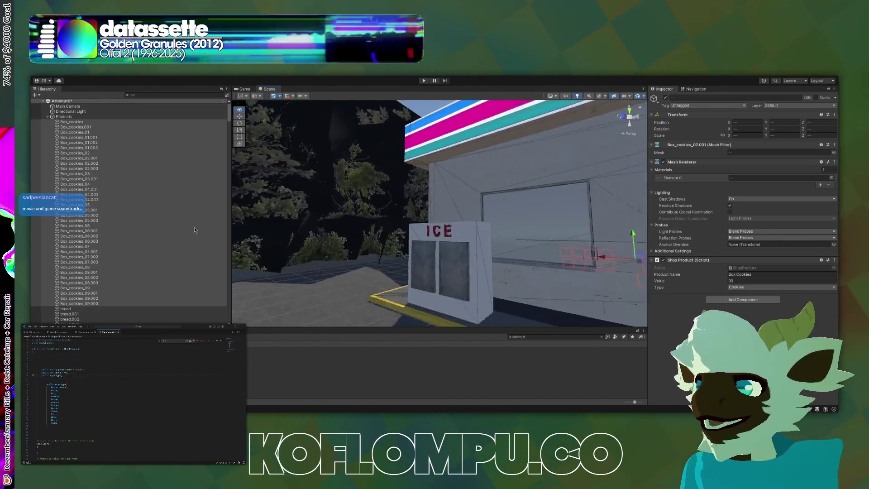
{"action": "key", "text": "w"}
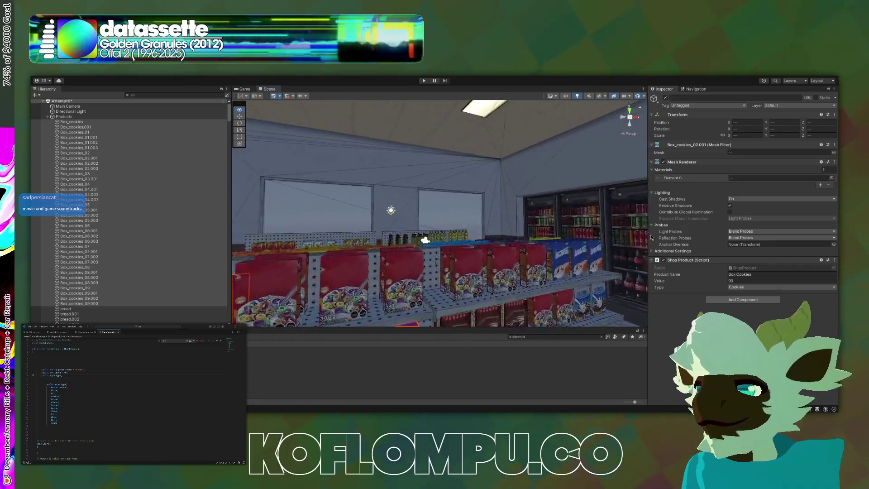
{"action": "key", "text": "w"}
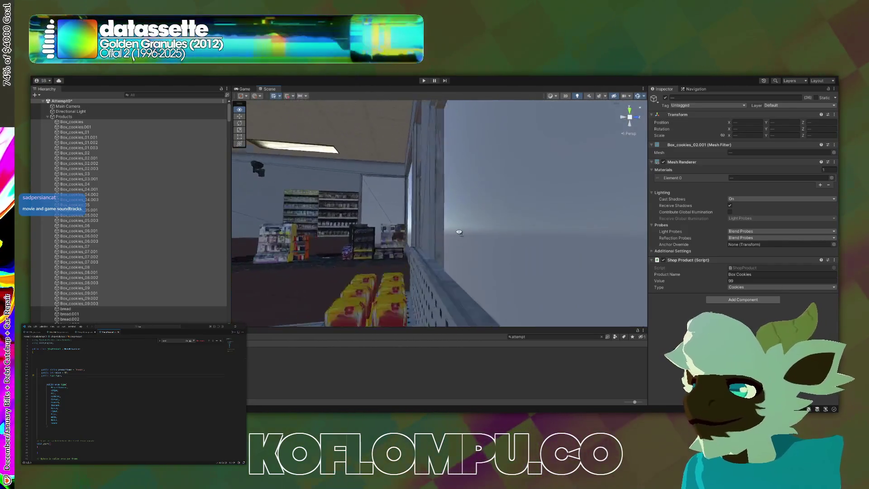
{"action": "key", "text": "w"}
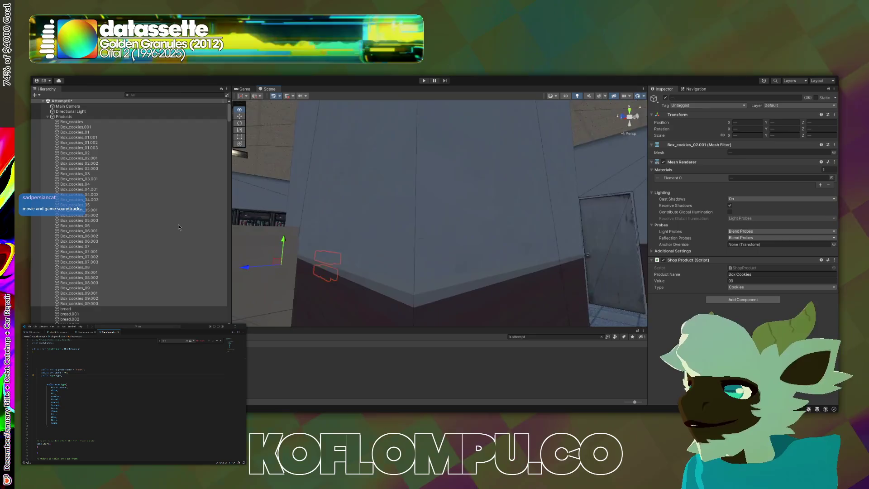
{"action": "key", "text": "w"}
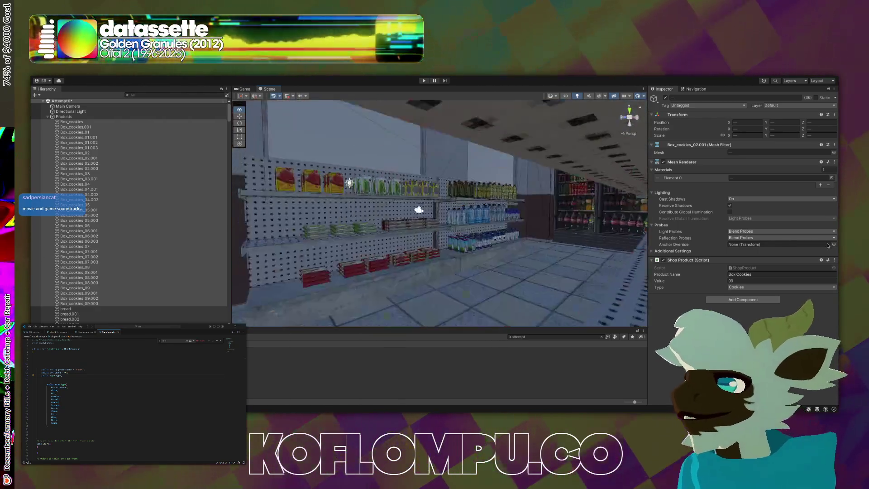
{"action": "key", "text": "w"}
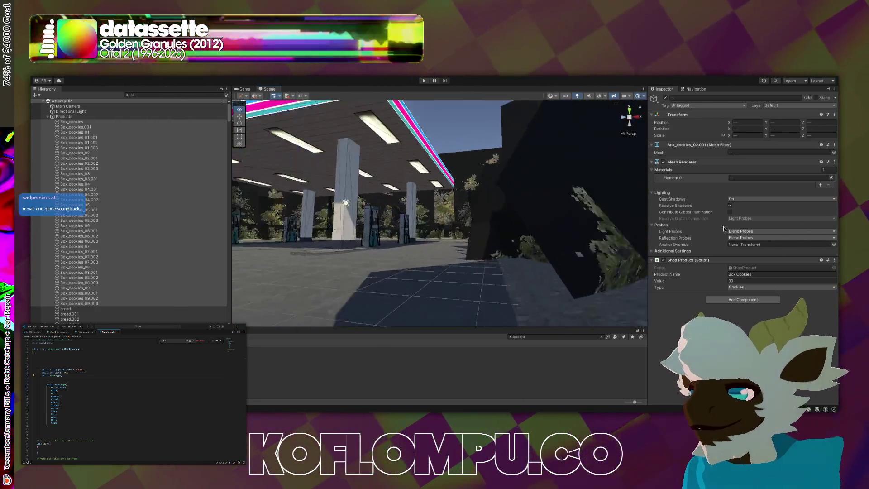
{"action": "key", "text": "w"}
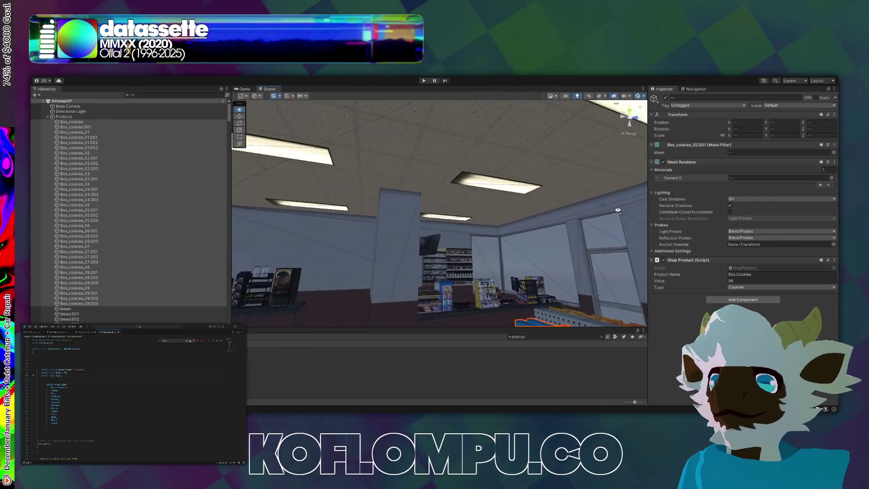
{"action": "mouse_move", "coordinate": [615, 217]}
{"action": "left_mouse_down"}
{"action": "mouse_move", "coordinate": [448, 267]}
{"action": "mouse_move", "coordinate": [353, 228]}
{"action": "mouse_move", "coordinate": [300, 247]}
{"action": "left_mouse_up"}
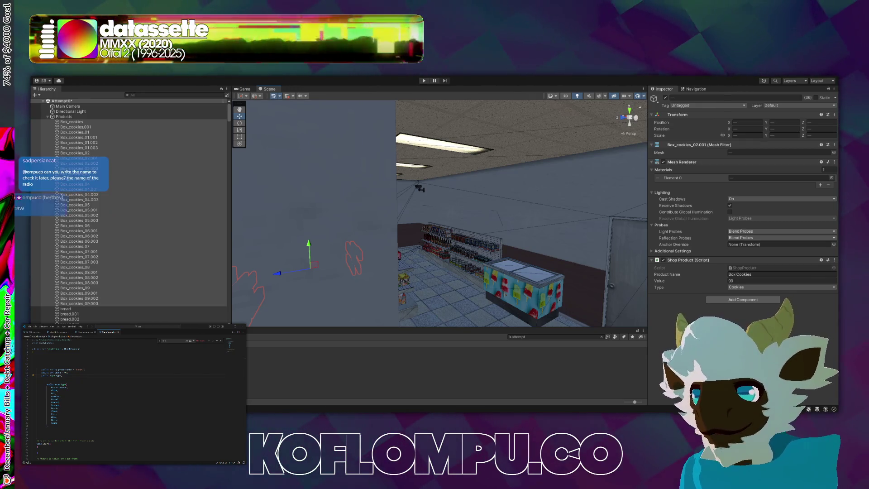
{"action": "key", "text": "alt"}
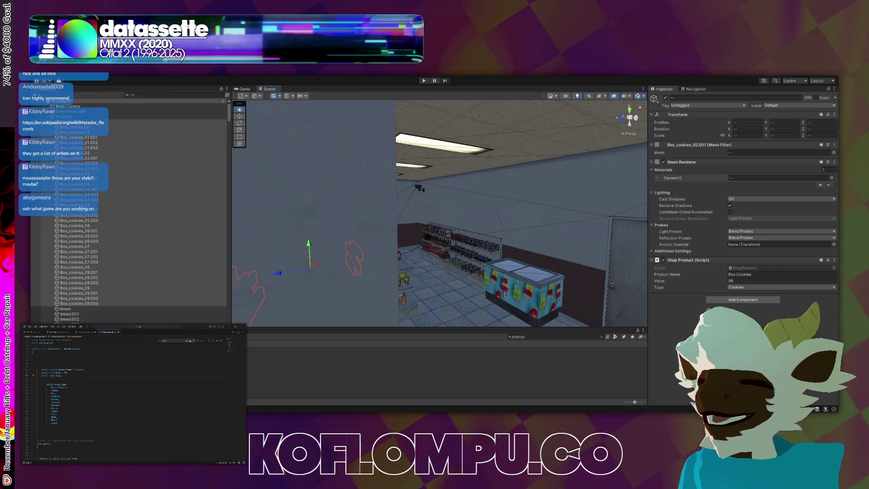
Fly the Scene view around the store and frame the selected cookie boxes on the shelf
{"action": "mouse_move", "coordinate": [453, 194]}
{"action": "left_mouse_down"}
{"action": "mouse_move", "coordinate": [447, 191]}
{"action": "mouse_move", "coordinate": [794, 191]}
{"action": "left_mouse_up"}
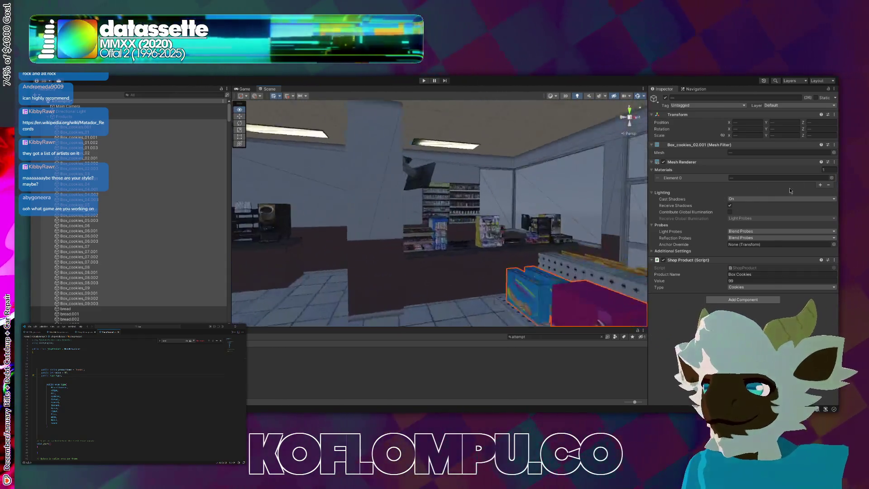
{"action": "mouse_move", "coordinate": [496, 186]}
{"action": "left_mouse_down"}
{"action": "mouse_move", "coordinate": [626, 116]}
{"action": "mouse_move", "coordinate": [809, 409]}
{"action": "left_mouse_up"}
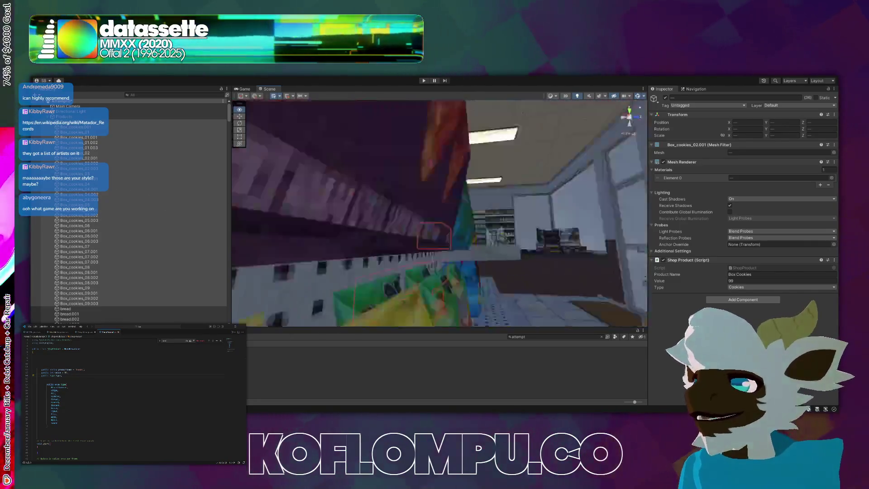
{"action": "left_click_drag", "start_coordinate": [453, 194], "coordinate": [481, 193]}
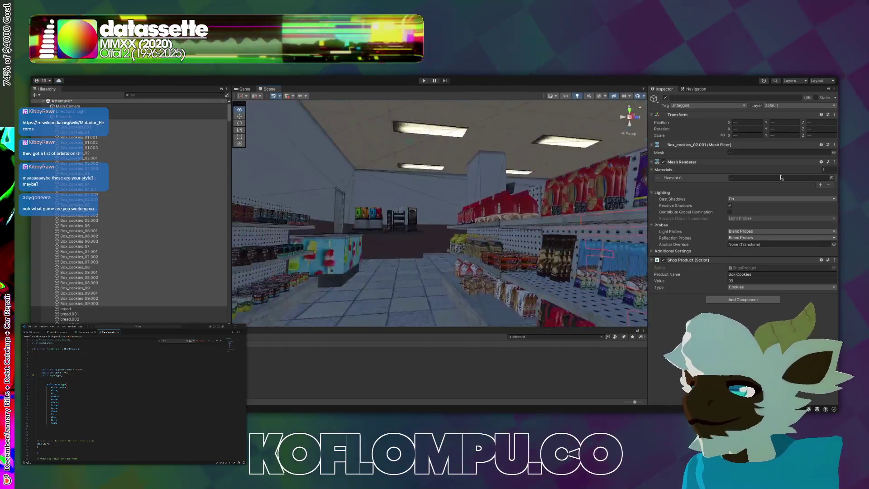
{"action": "mouse_move", "coordinate": [526, 202]}
{"action": "left_mouse_down"}
{"action": "mouse_move", "coordinate": [339, 210]}
{"action": "mouse_move", "coordinate": [443, 229]}
{"action": "mouse_move", "coordinate": [596, 197]}
{"action": "left_mouse_up"}
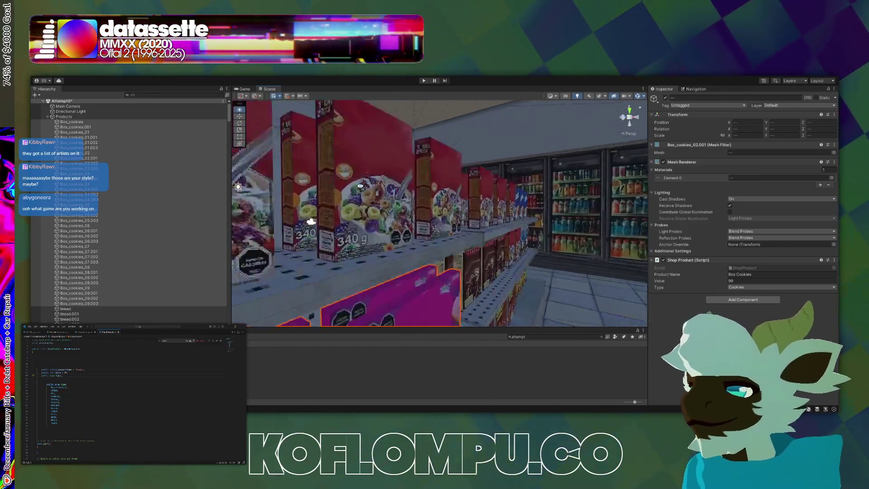
{"action": "mouse_move", "coordinate": [281, 201]}
{"action": "left_mouse_down"}
{"action": "mouse_move", "coordinate": [307, 200]}
{"action": "mouse_move", "coordinate": [347, 221]}
{"action": "left_mouse_up"}
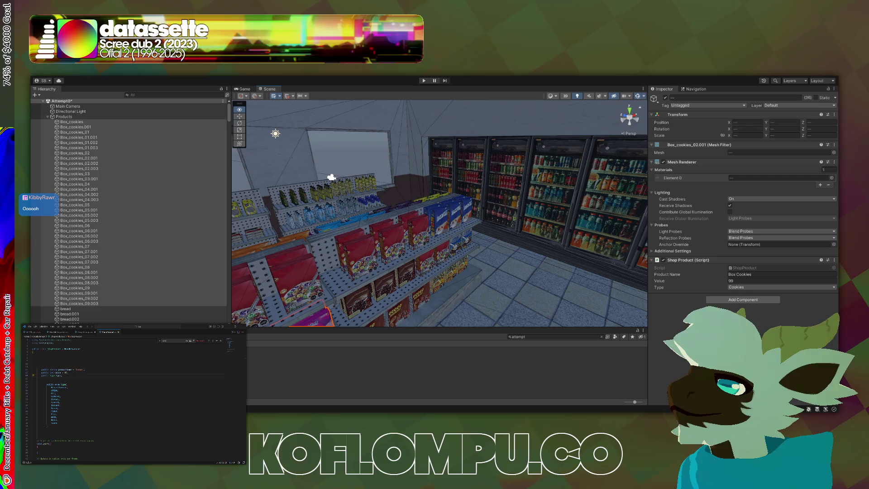
{"action": "key", "text": "s"}
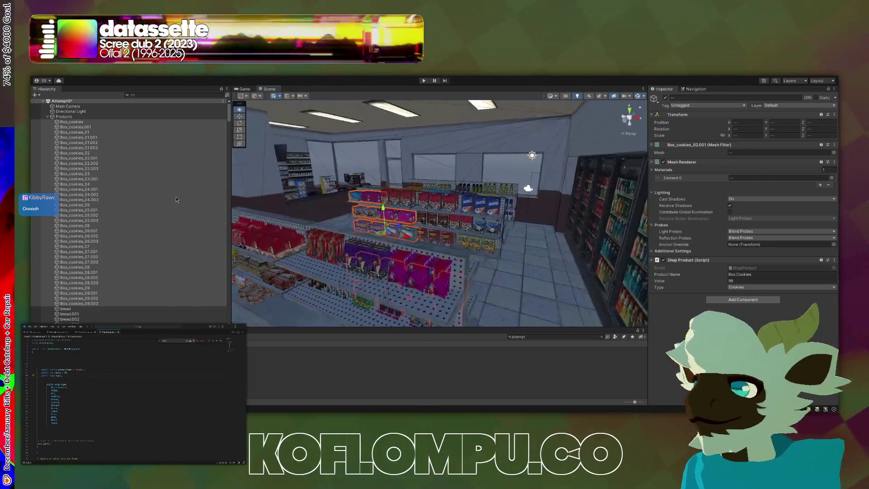
{"action": "mouse_move", "coordinate": [177, 199]}
{"action": "left_mouse_down"}
{"action": "mouse_move", "coordinate": [760, 206]}
{"action": "mouse_move", "coordinate": [408, 190]}
{"action": "mouse_move", "coordinate": [252, 170]}
{"action": "mouse_move", "coordinate": [234, 221]}
{"action": "left_mouse_up"}
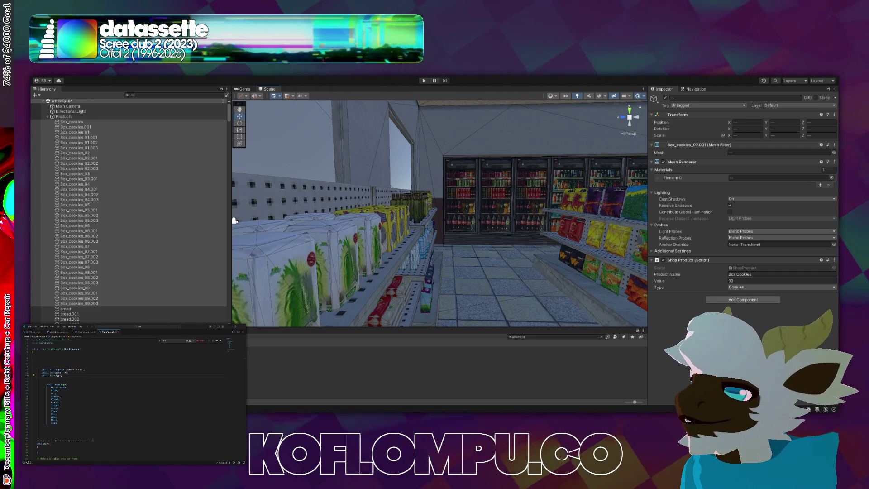
Look around the scene near the cookie box, then bring up the ShopProduct script
{"action": "right_click", "coordinate": [235, 220]}
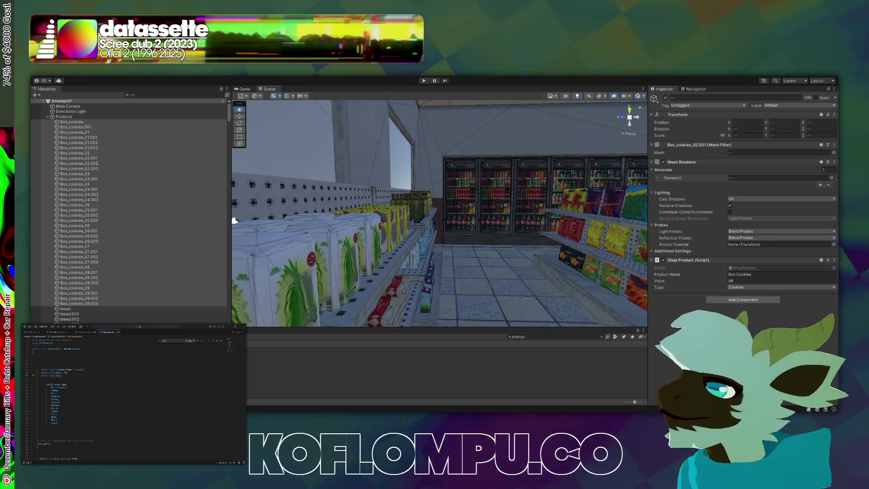
{"action": "key", "text": "alt"}
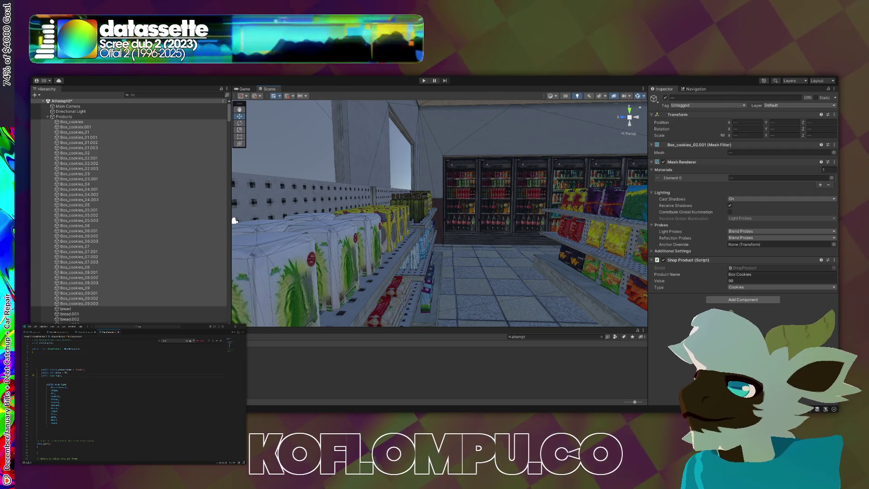
{"action": "key", "text": "alt"}
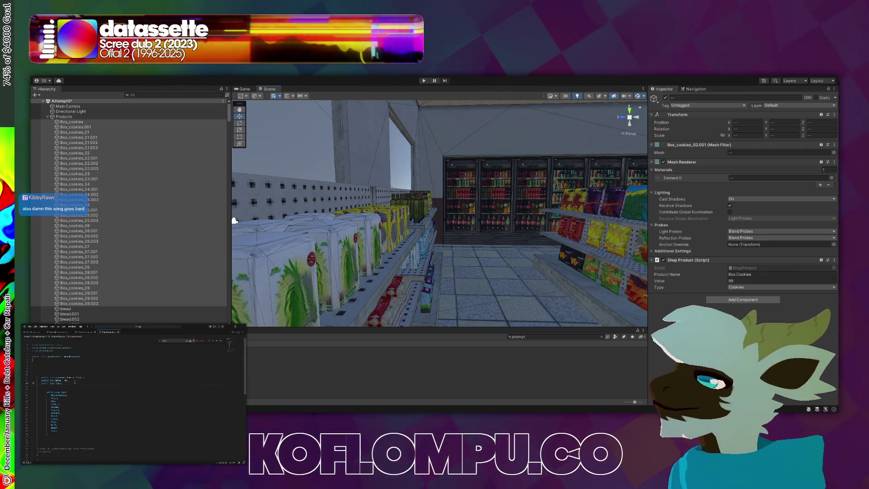
{"action": "left_click", "coordinate": [75, 382]}
Paste an OnDrawGizmos method into ShopProduct.cs that labels transform.position with "Text"
{"action": "scroll", "coordinate": [216, 210], "scroll_direction": "down", "scroll_amount": 10}
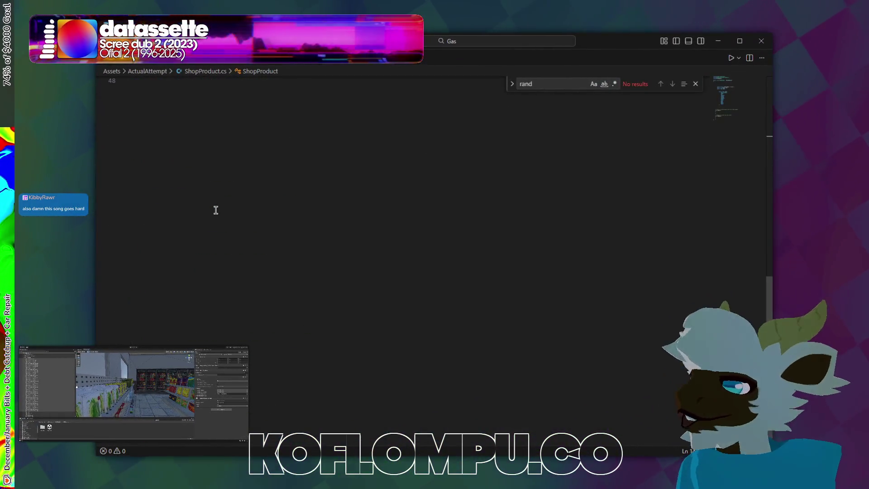
{"action": "scroll", "coordinate": [216, 210], "scroll_direction": "up", "scroll_amount": 8}
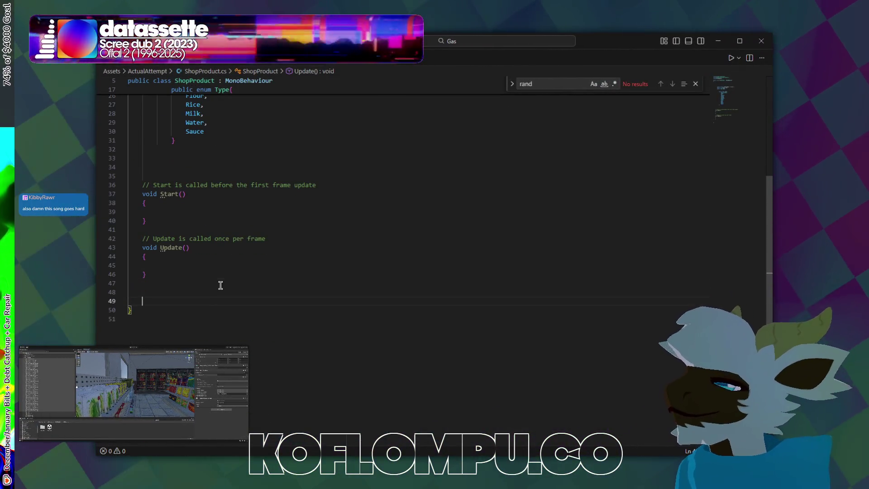
{"action": "key", "text": "ctrl+v"}
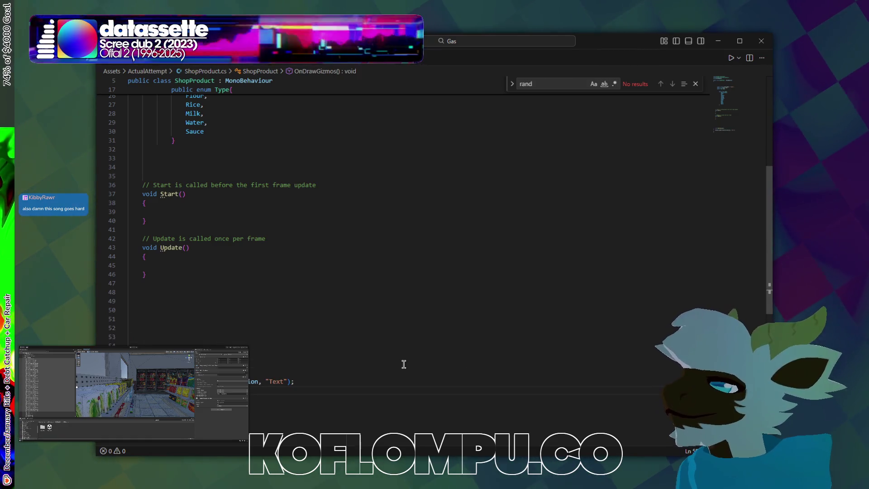
{"action": "scroll", "coordinate": [404, 364], "scroll_direction": "down", "scroll_amount": 1}
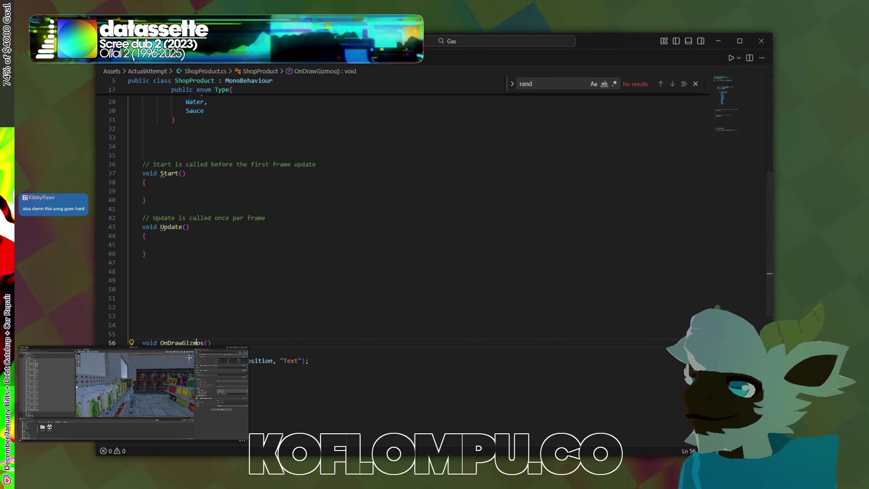
{"action": "key", "text": "w"}
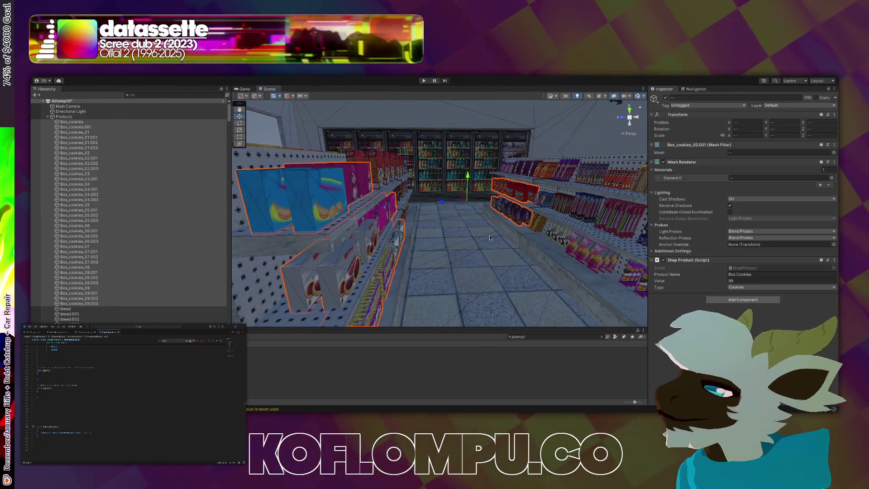
Select Box_cookies_06 and fly the Scene view into the aisle to look for its label
{"action": "left_click", "coordinate": [193, 226]}
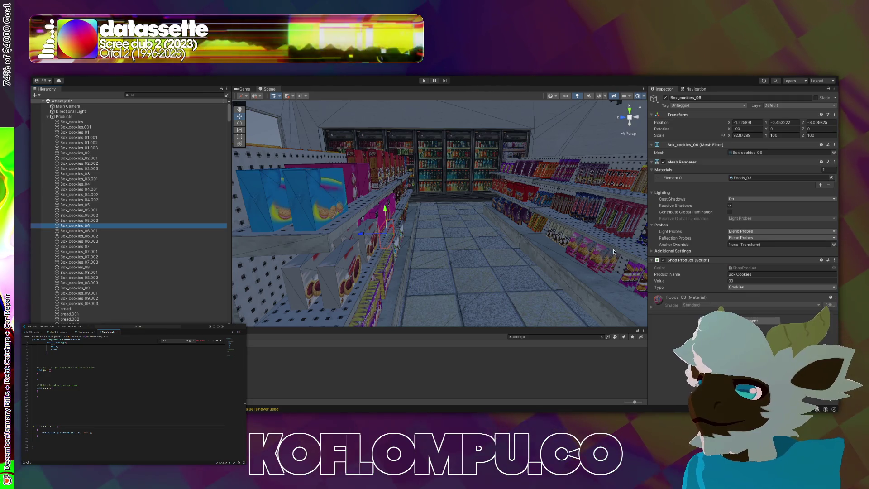
{"action": "left_click", "coordinate": [86, 411]}
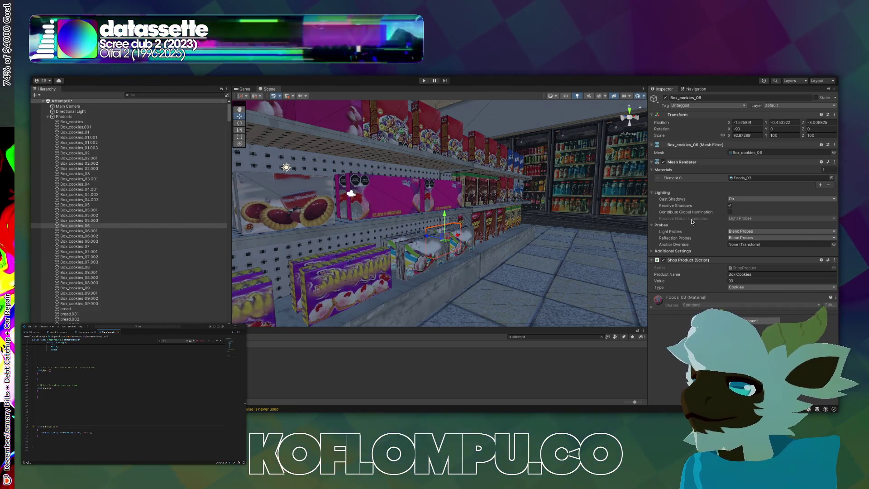
{"action": "left_click_drag", "start_coordinate": [477, 243], "coordinate": [476, 244]}
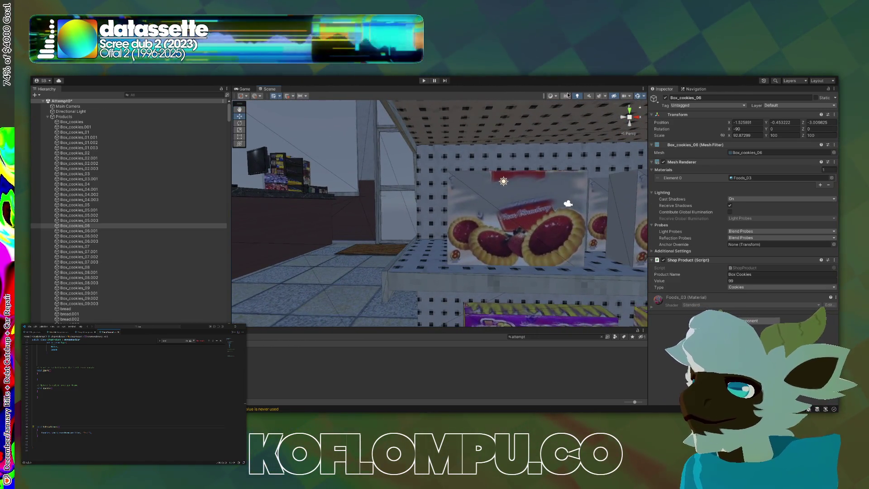
{"action": "mouse_move", "coordinate": [557, 208]}
{"action": "left_mouse_down"}
{"action": "mouse_move", "coordinate": [544, 266]}
{"action": "mouse_move", "coordinate": [568, 278]}
{"action": "mouse_move", "coordinate": [574, 274]}
{"action": "mouse_move", "coordinate": [291, 235]}
{"action": "mouse_move", "coordinate": [518, 219]}
{"action": "mouse_move", "coordinate": [375, 276]}
{"action": "left_mouse_up"}
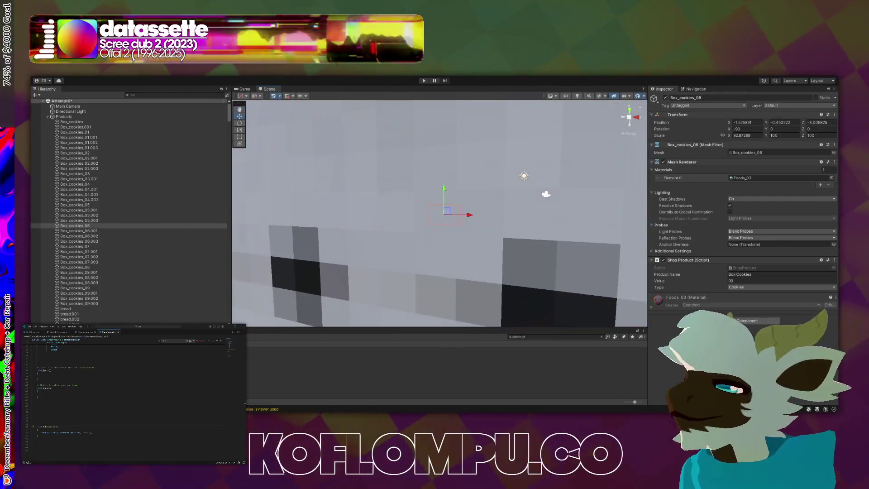
{"action": "key", "text": "alt+Tab"}
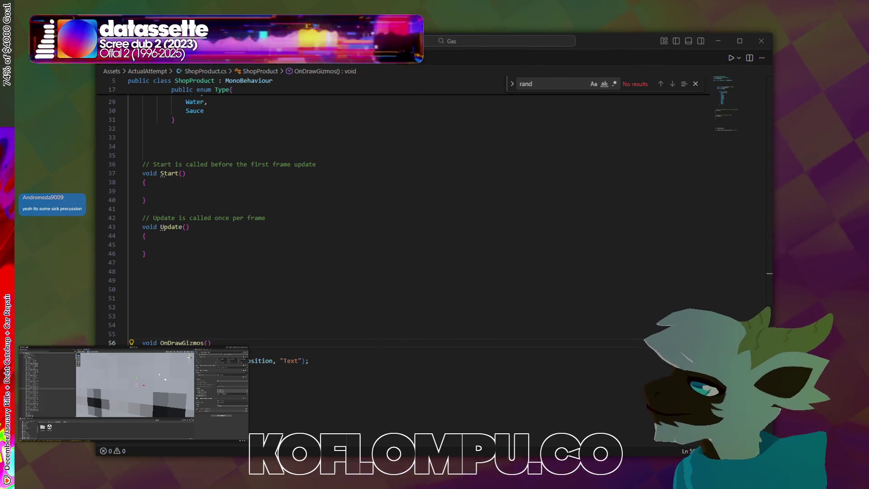
Paste the drawString helper with its UNITY_EDITOR block above OnDrawGizmos in ShopProduct.cs
{"action": "scroll", "coordinate": [343, 195], "scroll_direction": "up", "scroll_amount": 9}
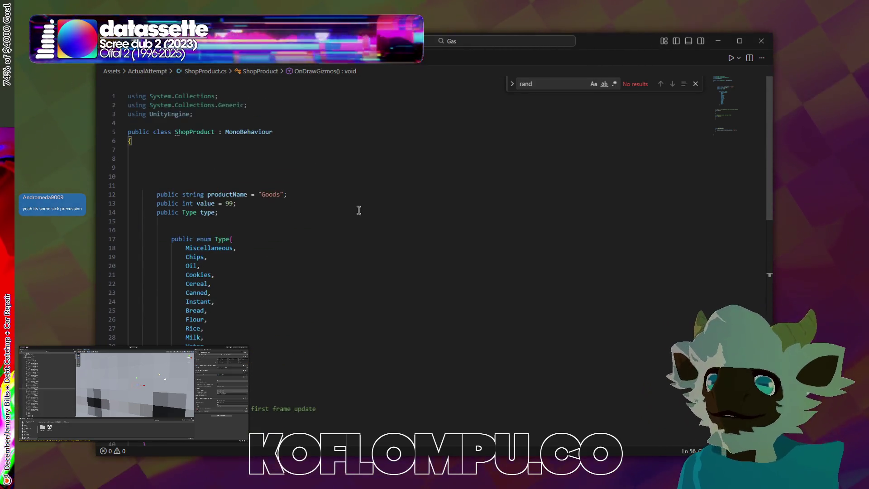
{"action": "scroll", "coordinate": [357, 210], "scroll_direction": "down", "scroll_amount": 7}
{"action": "scroll", "coordinate": [292, 254], "scroll_direction": "down", "scroll_amount": 2}
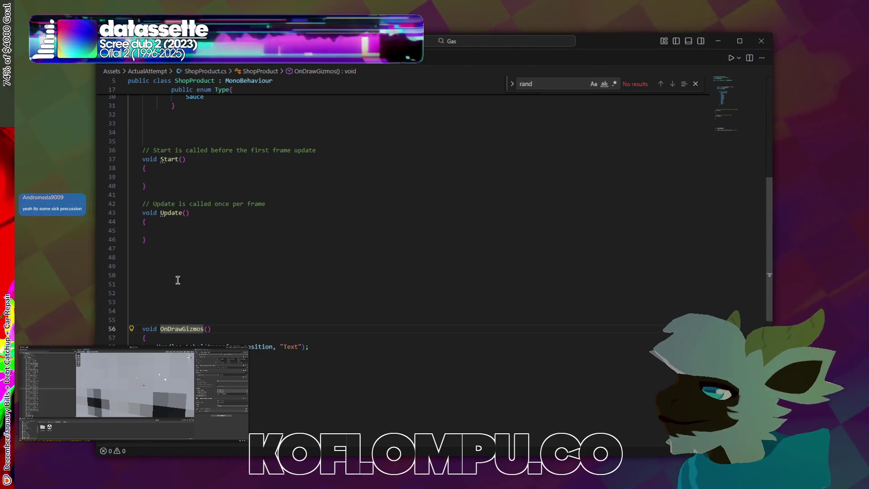
{"action": "key", "text": "ctrl+v"}
{"action": "scroll", "coordinate": [244, 267], "scroll_direction": "up", "scroll_amount": 8}
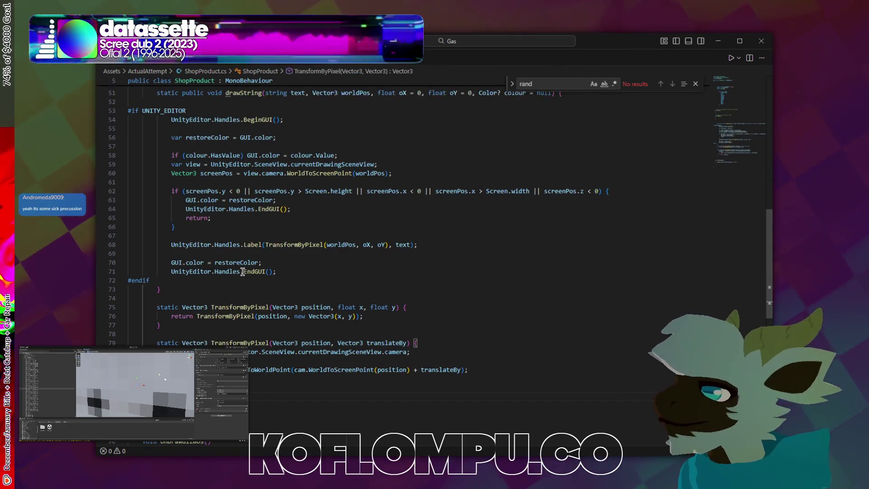
{"action": "scroll", "coordinate": [249, 261], "scroll_direction": "down", "scroll_amount": 2}
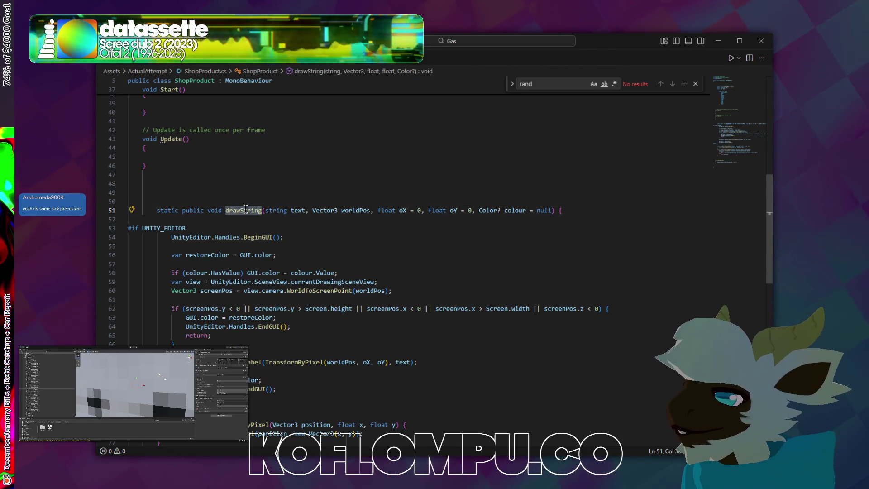
{"action": "scroll", "coordinate": [245, 209], "scroll_direction": "down", "scroll_amount": 8}
{"action": "scroll", "coordinate": [263, 205], "scroll_direction": "up", "scroll_amount": 12}
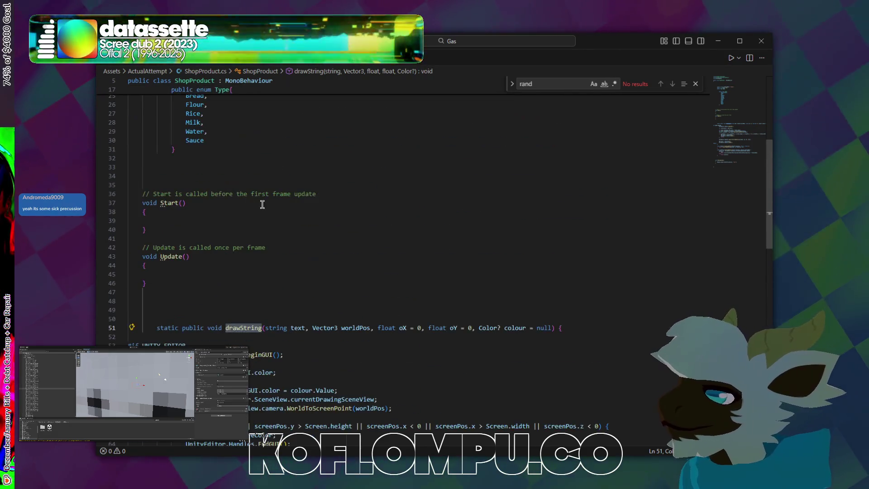
{"action": "scroll", "coordinate": [262, 205], "scroll_direction": "down", "scroll_amount": 15}
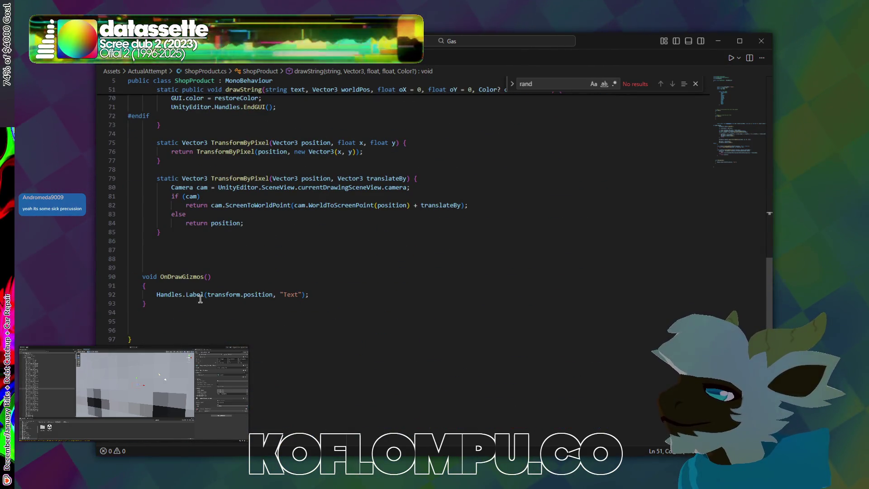
{"action": "scroll", "coordinate": [232, 260], "scroll_direction": "up", "scroll_amount": 14}
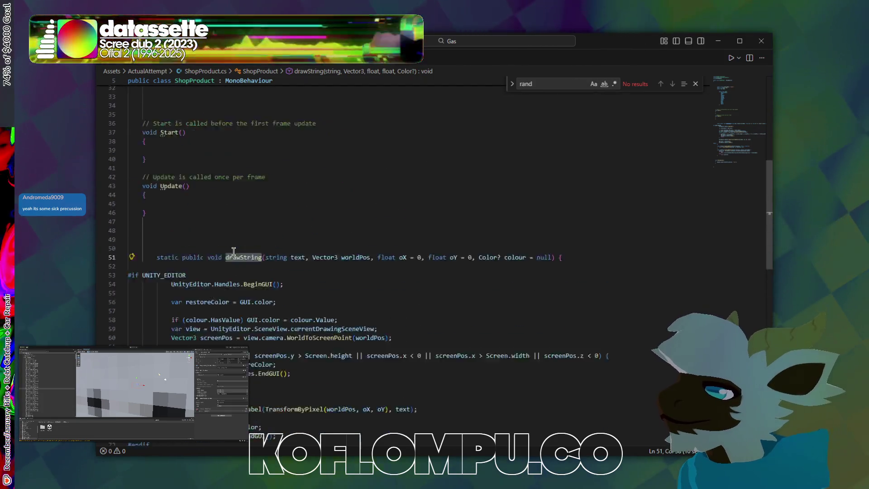
{"action": "scroll", "coordinate": [233, 250], "scroll_direction": "down", "scroll_amount": 5}
{"action": "scroll", "coordinate": [233, 244], "scroll_direction": "down", "scroll_amount": 6}
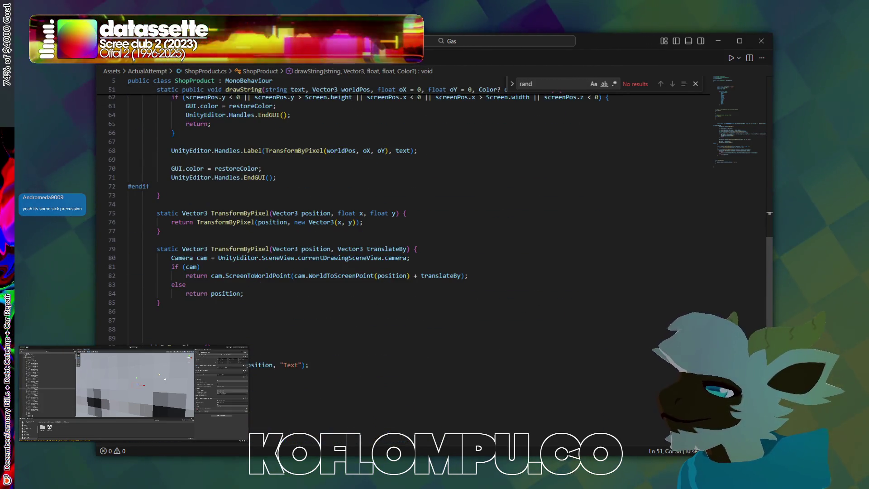
{"action": "scroll", "coordinate": [215, 290], "scroll_direction": "up", "scroll_amount": 6}
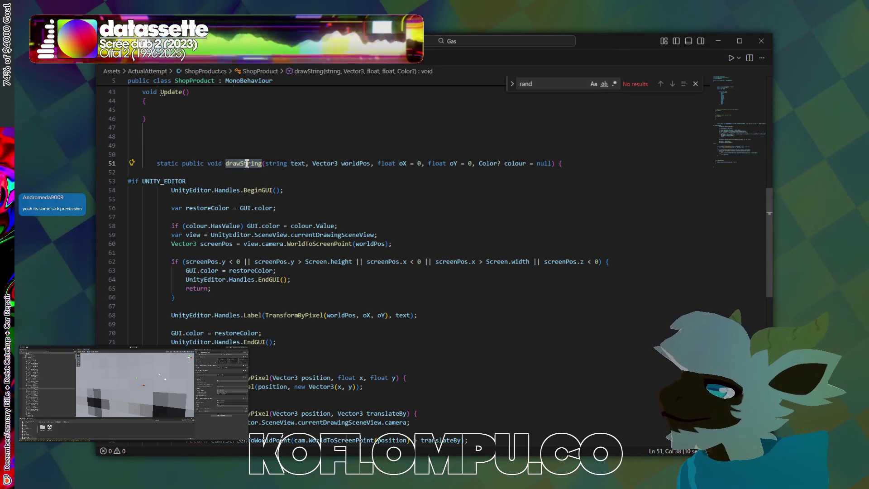
{"action": "scroll", "coordinate": [271, 189], "scroll_direction": "down", "scroll_amount": 6}
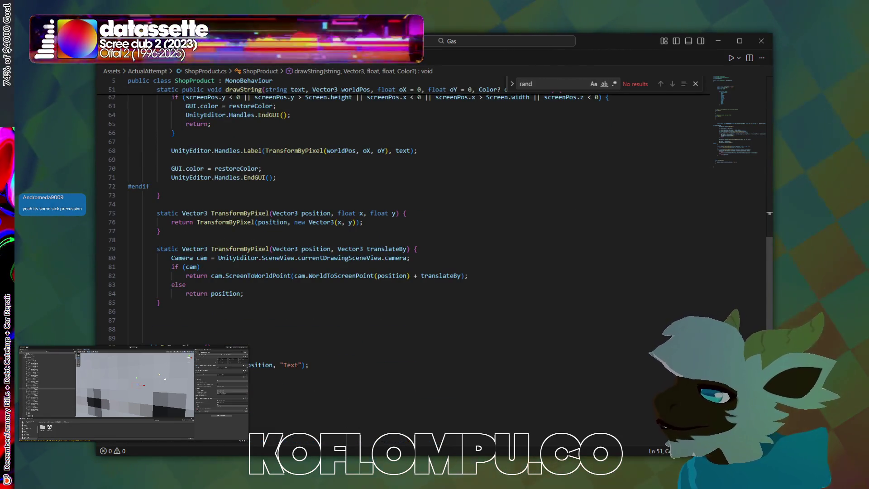
{"action": "scroll", "coordinate": [403, 217], "scroll_direction": "up", "scroll_amount": 1}
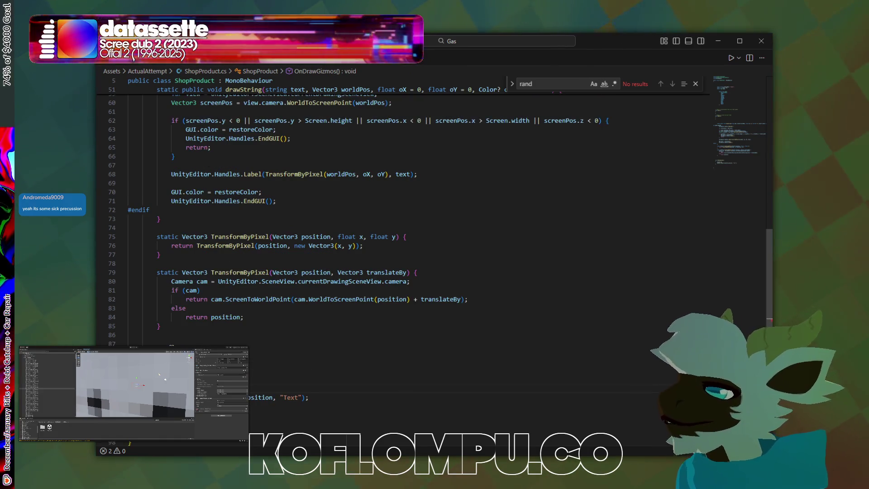
Make drawString pass transform.position, 0f, 0f and Color.red, and delete the old "Text" line
{"action": "key", "text": "ctrl+space"}
{"action": "key", "text": "Escape"}
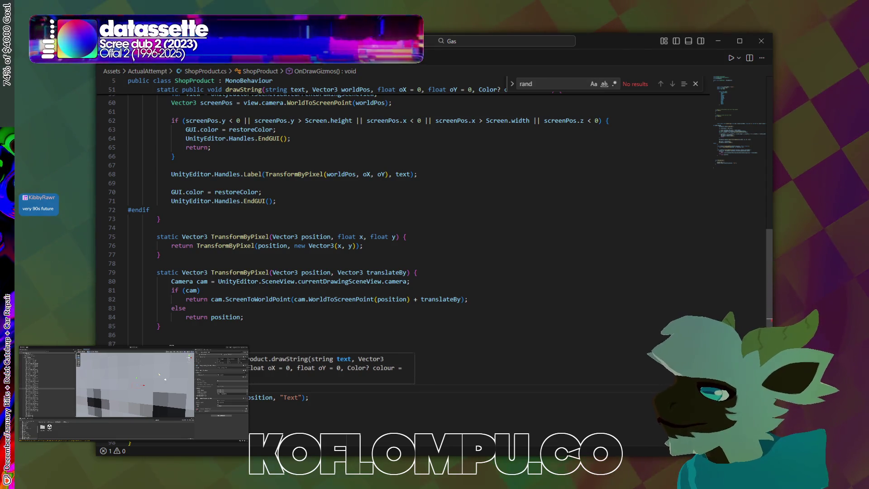
{"action": "key", "text": "ctrl+space"}
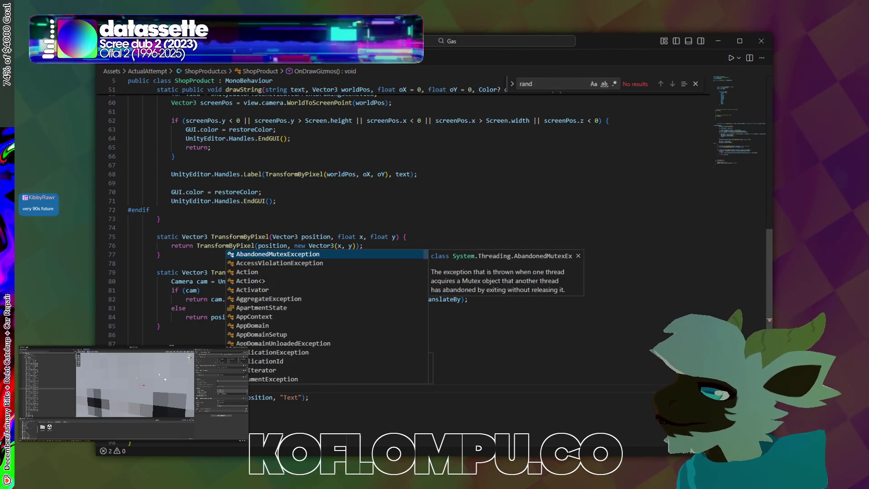
{"action": "type", "text": "Trans"}
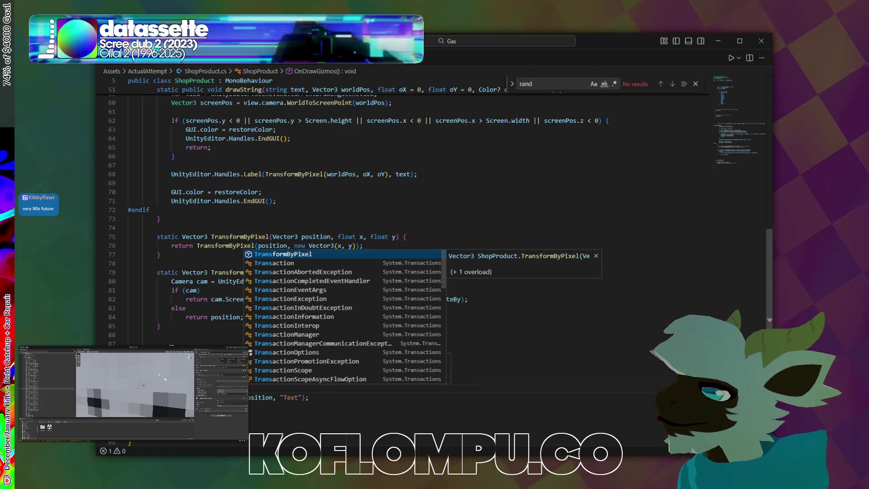
{"action": "type", "text": "form"}
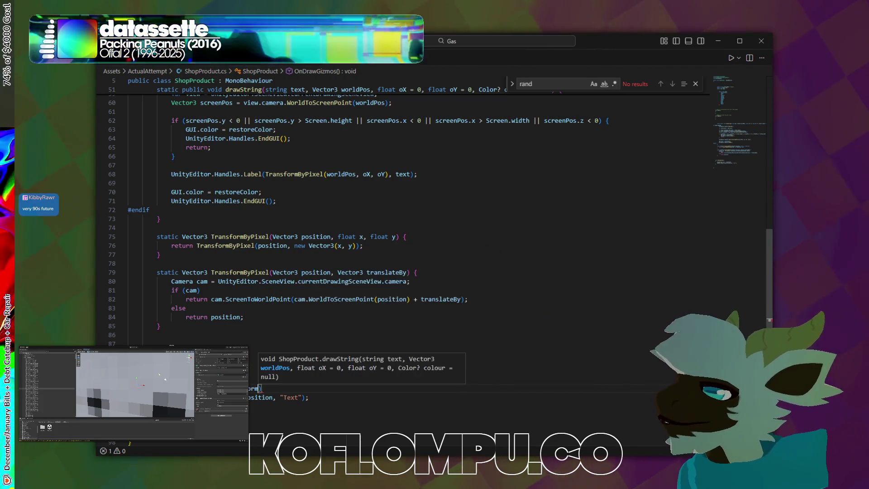
{"action": "type", "text": ".positio"}
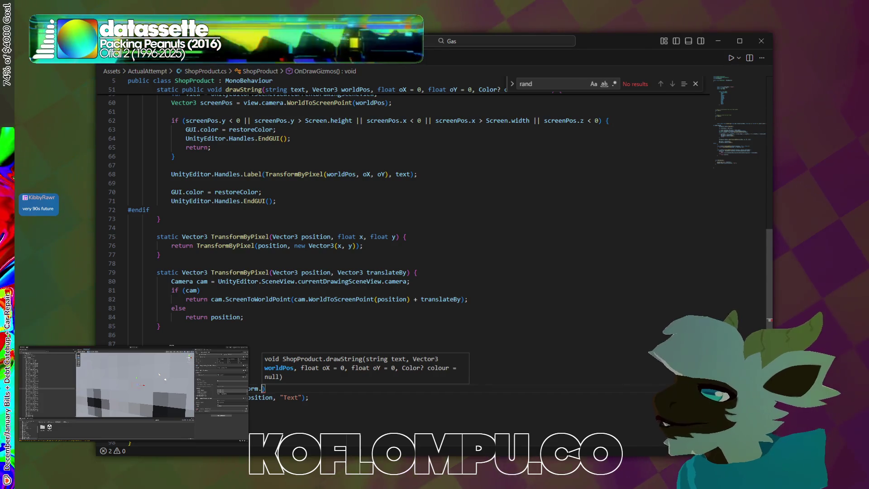
{"action": "type", "text": ", "}
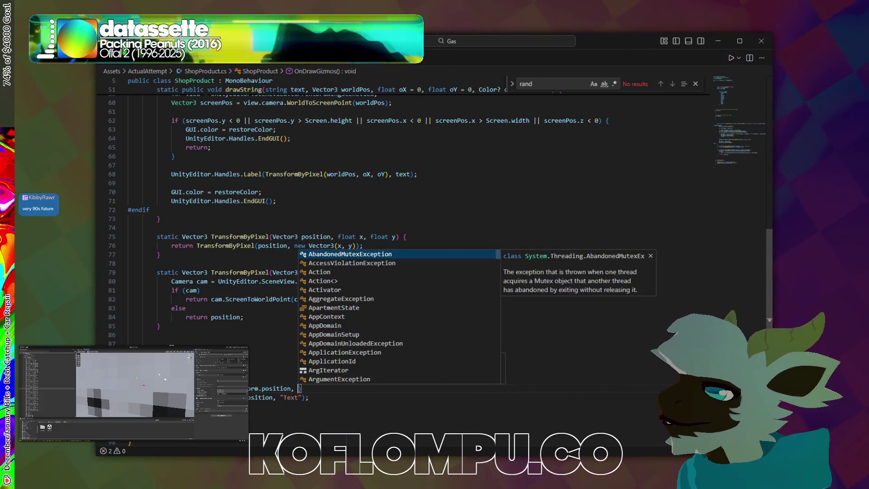
{"action": "type", "text": "0"}
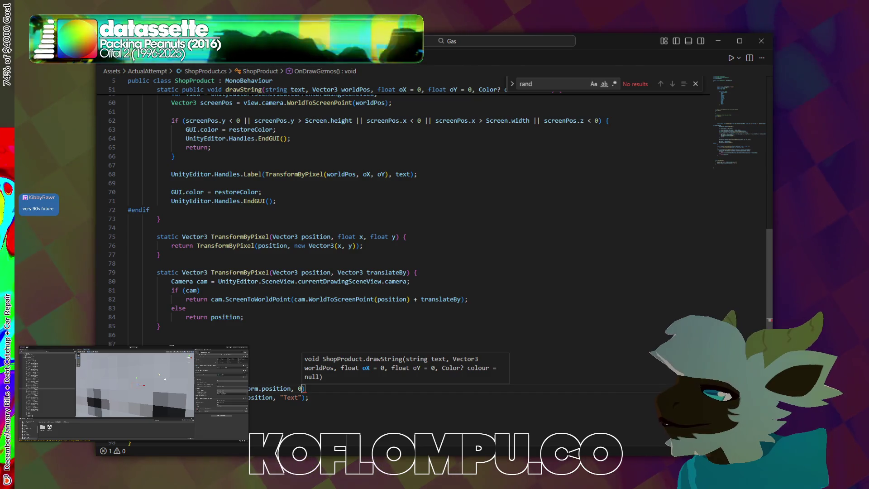
{"action": "type", "text": "f, 0f, "}
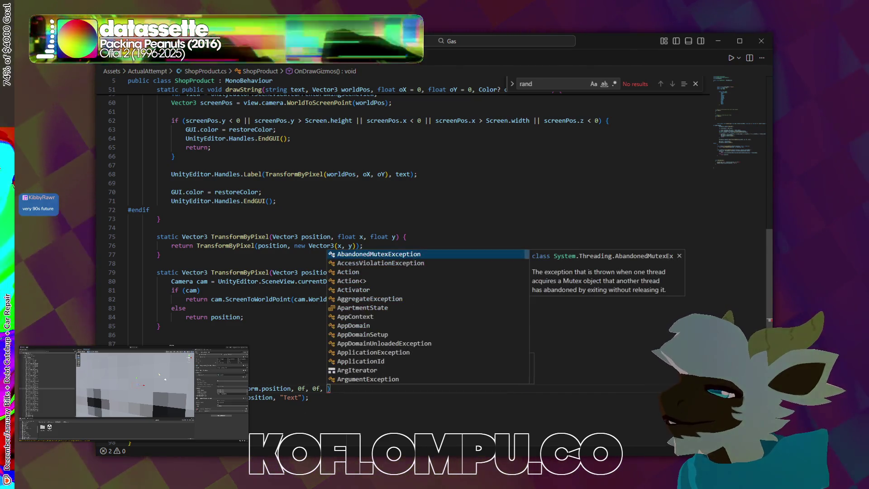
{"action": "type", "text": "Color.red"}
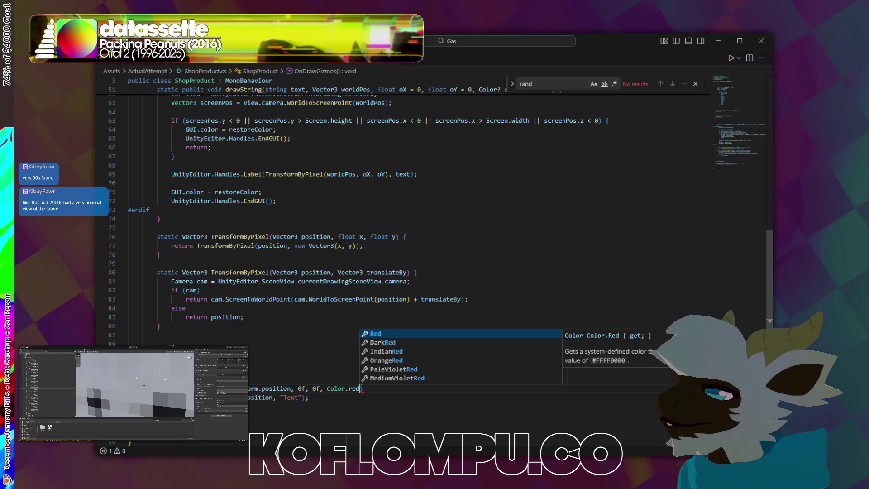
{"action": "key", "text": "Tab"}
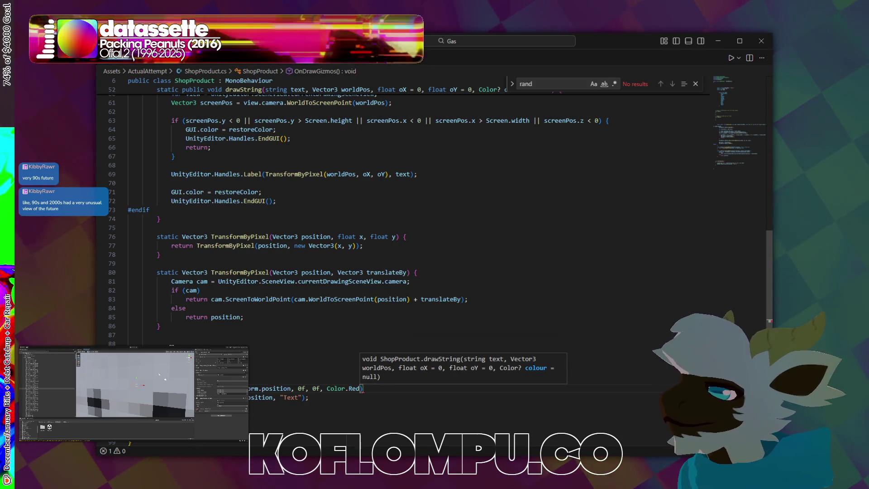
{"action": "type", "text": ");"}
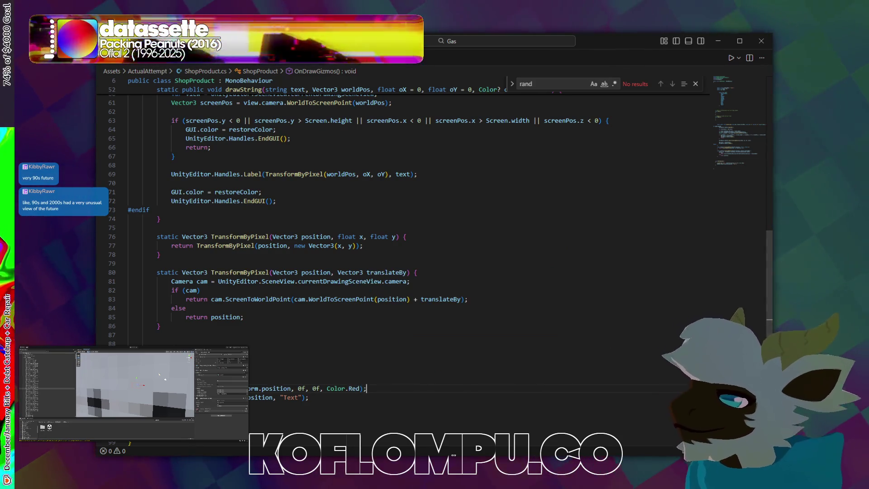
{"action": "key", "text": "ctrl+x"}
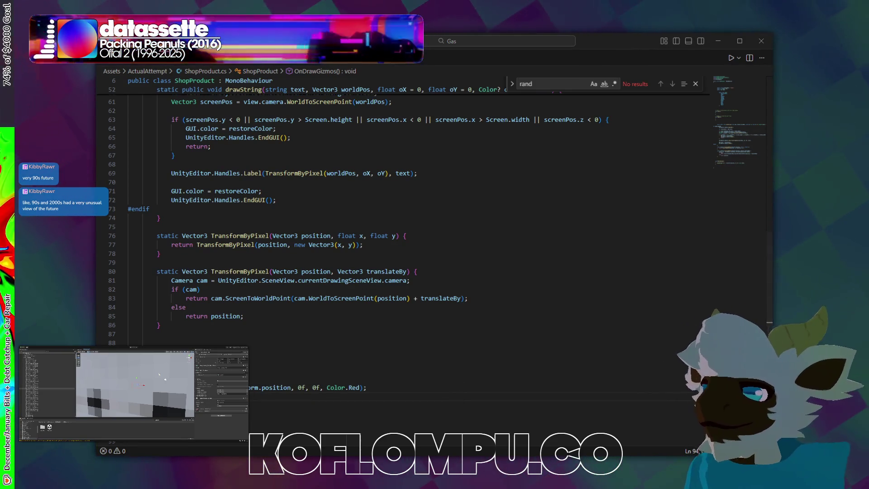
{"action": "key", "text": "alt+Tab"}
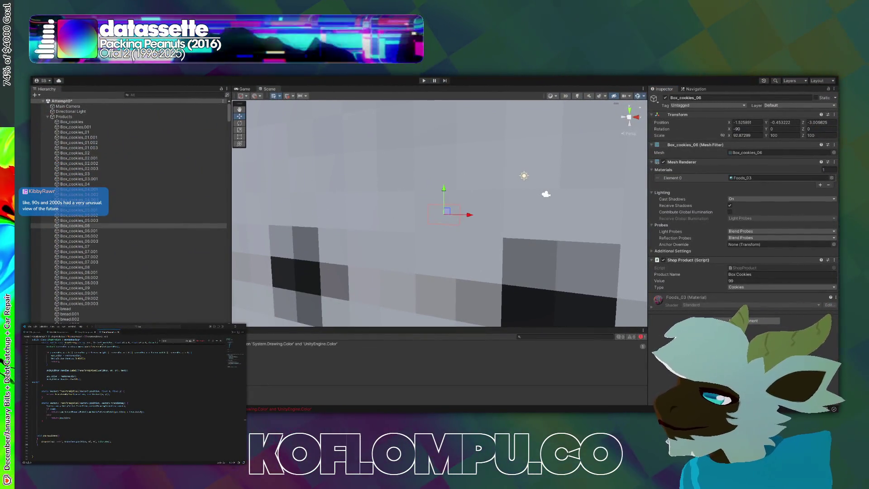
Read the full ambiguous System.Drawing.Color vs UnityEngine.Color error in Unity's Console
{"action": "left_click", "coordinate": [317, 345]}
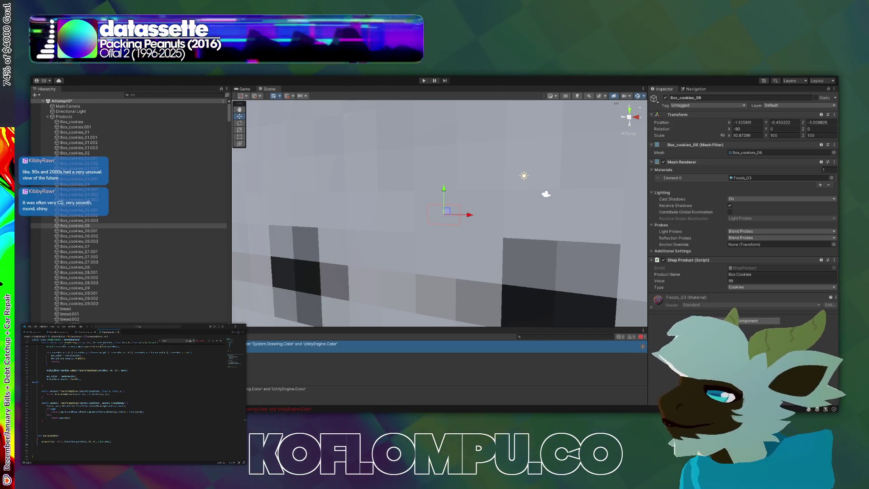
{"action": "key", "text": "alt+Tab"}
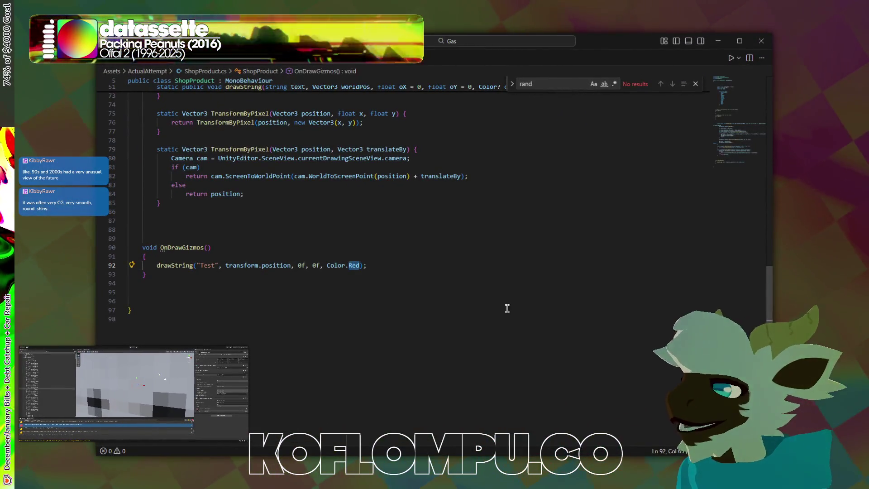
Replace Color.Red in the drawString call with new Color(1f,0f,0f,1f)
{"action": "key", "text": "BackSpace"}
{"action": "key", "text": "BackSpace"}
{"action": "key", "text": "BackSpace"}
{"action": "type", "text": "new Color("}
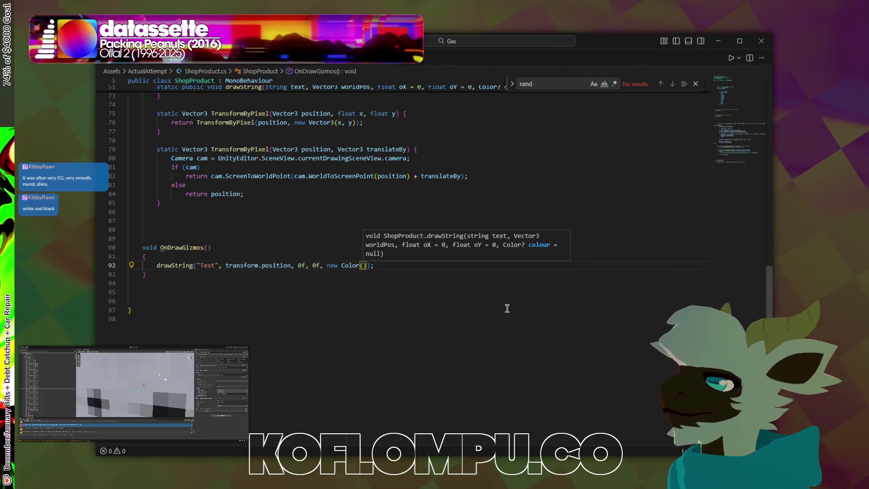
{"action": "type", "text": "1f,"}
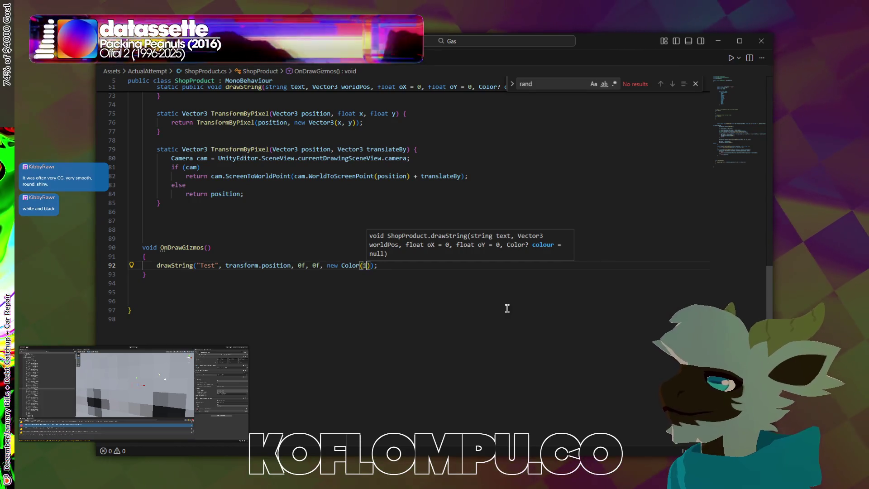
{"action": "type", "text": "0f,0f,"}
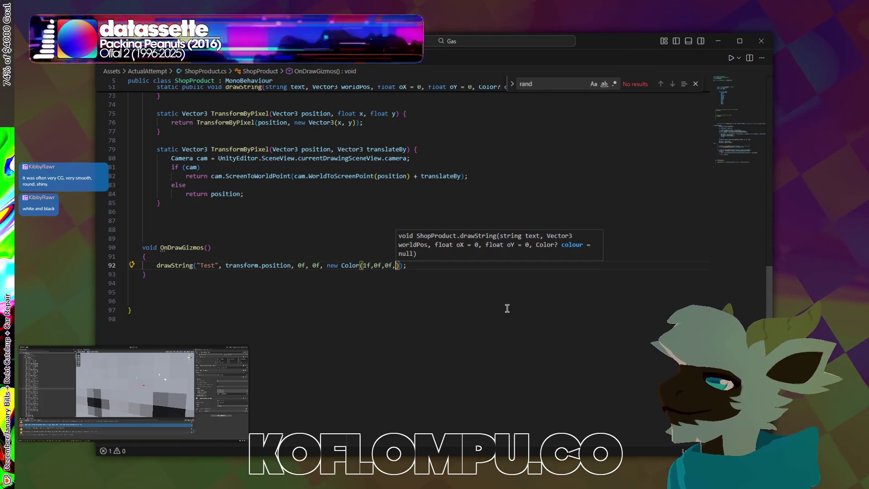
{"action": "type", "text": "1f"}
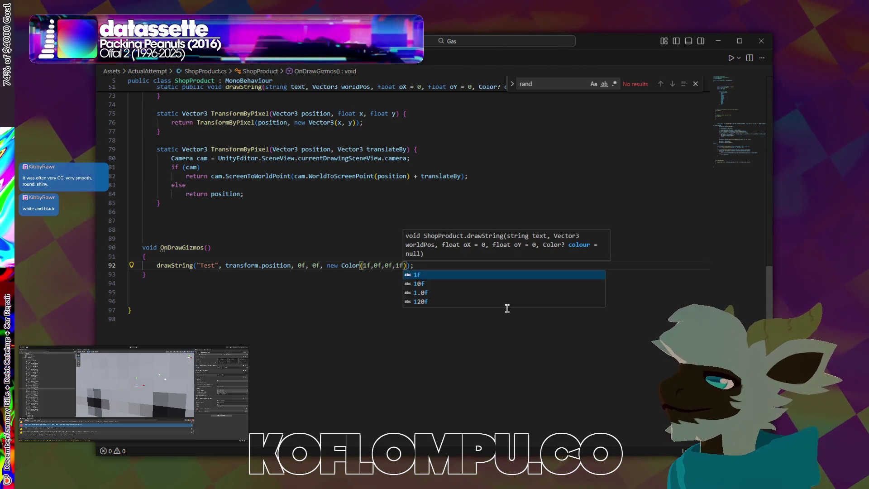
{"action": "key", "text": "Escape"}
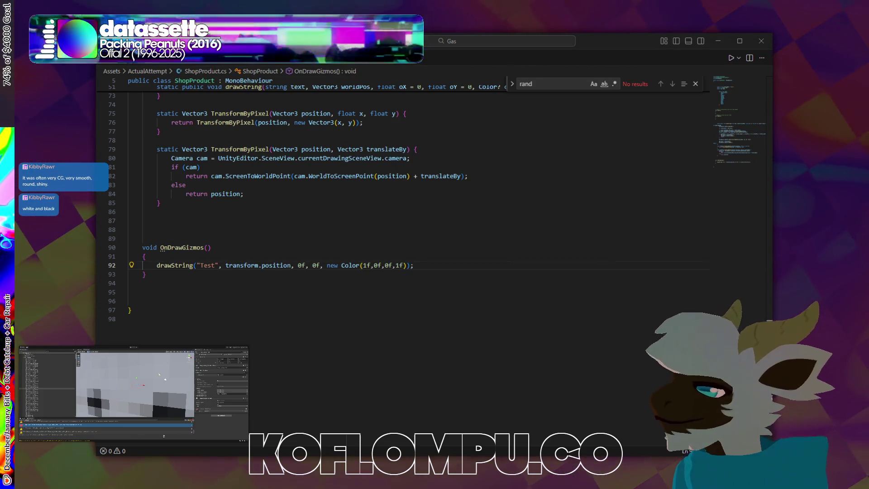
{"action": "key", "text": "alt+Tab"}
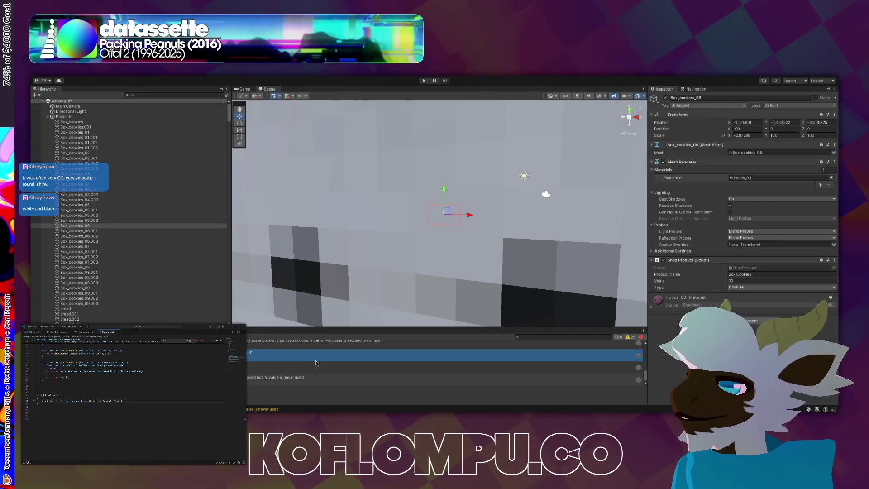
Fly the Scene view camera into the store aisle to view the stocked shelves
{"action": "mouse_move", "coordinate": [372, 264]}
{"action": "left_mouse_down"}
{"action": "mouse_move", "coordinate": [270, 236]}
{"action": "mouse_move", "coordinate": [586, 255]}
{"action": "left_mouse_up"}
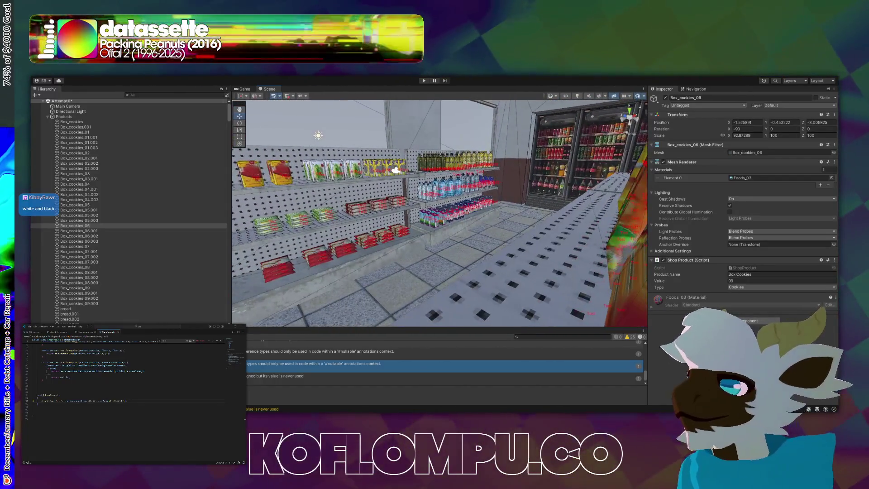
{"action": "scroll", "coordinate": [250, 257], "scroll_direction": "up", "scroll_amount": 1}
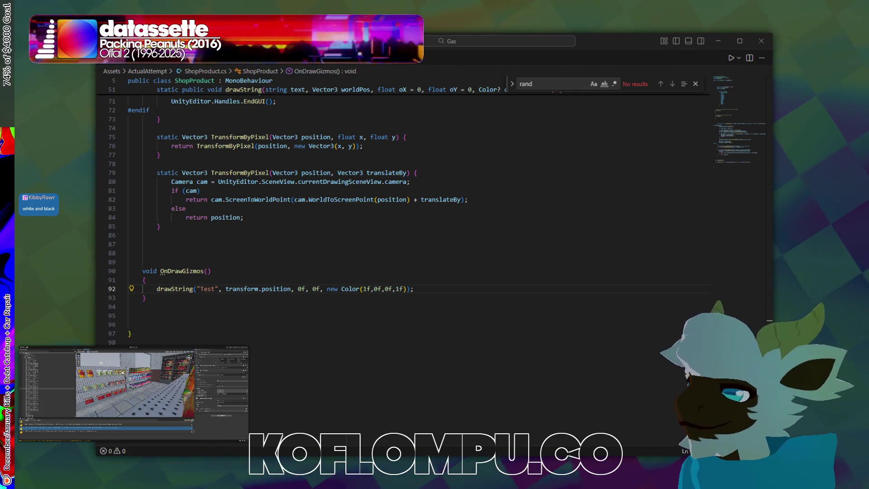
Locate the drawString call on line 92 inside OnDrawGizmos in ShopProduct.cs
{"action": "scroll", "coordinate": [484, 343], "scroll_direction": "up", "scroll_amount": 15}
{"action": "scroll", "coordinate": [515, 316], "scroll_direction": "down", "scroll_amount": 12}
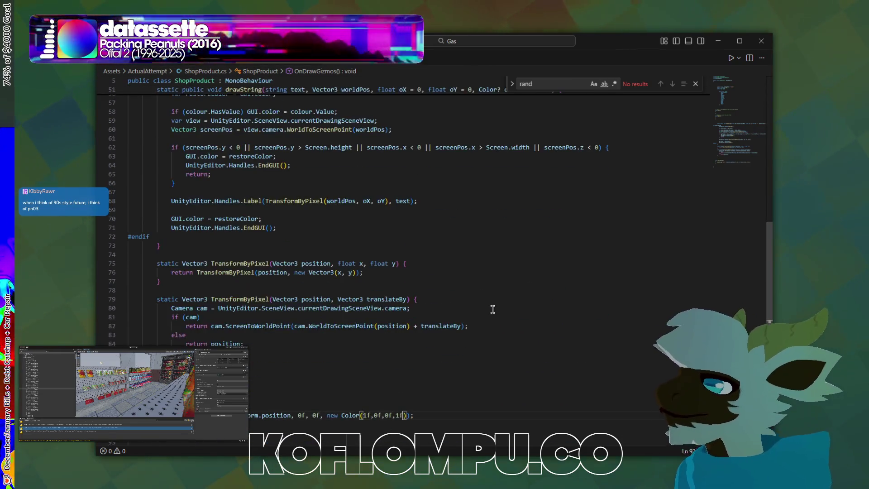
{"action": "scroll", "coordinate": [492, 310], "scroll_direction": "up", "scroll_amount": 6}
{"action": "scroll", "coordinate": [282, 203], "scroll_direction": "down", "scroll_amount": 2}
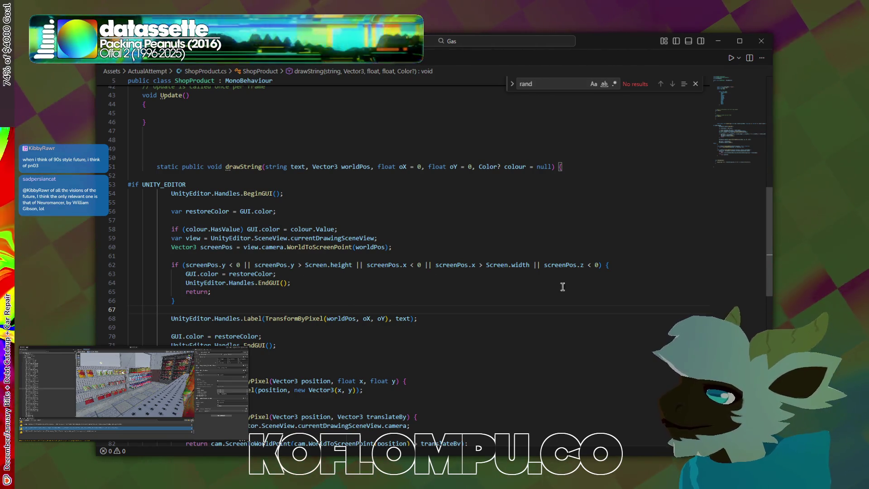
{"action": "scroll", "coordinate": [481, 311], "scroll_direction": "down", "scroll_amount": 7}
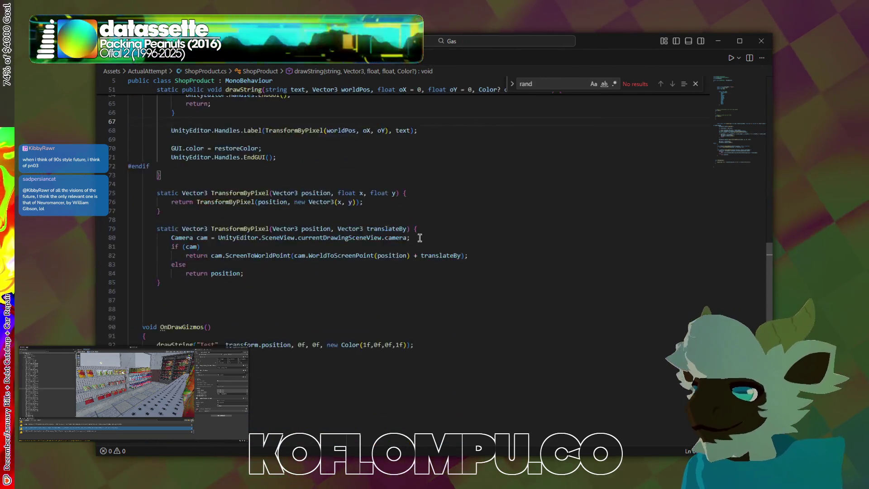
{"action": "scroll", "coordinate": [420, 240], "scroll_direction": "up", "scroll_amount": 2}
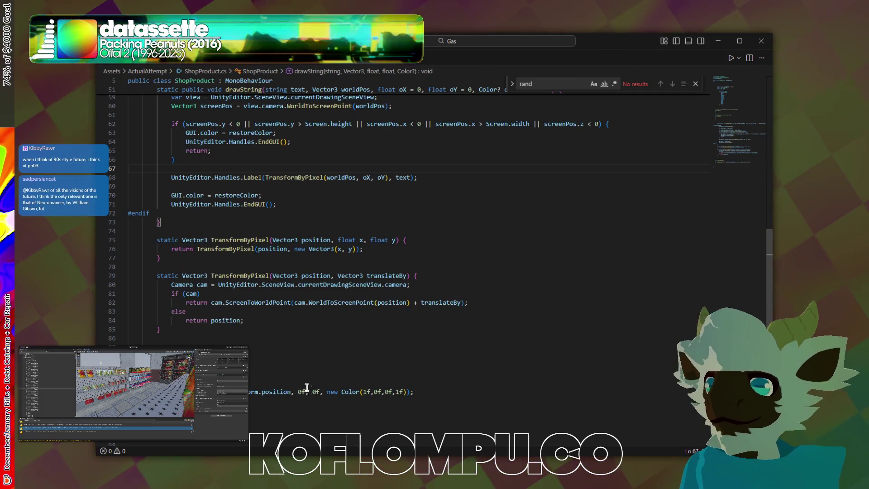
{"action": "left_click", "coordinate": [410, 391]}
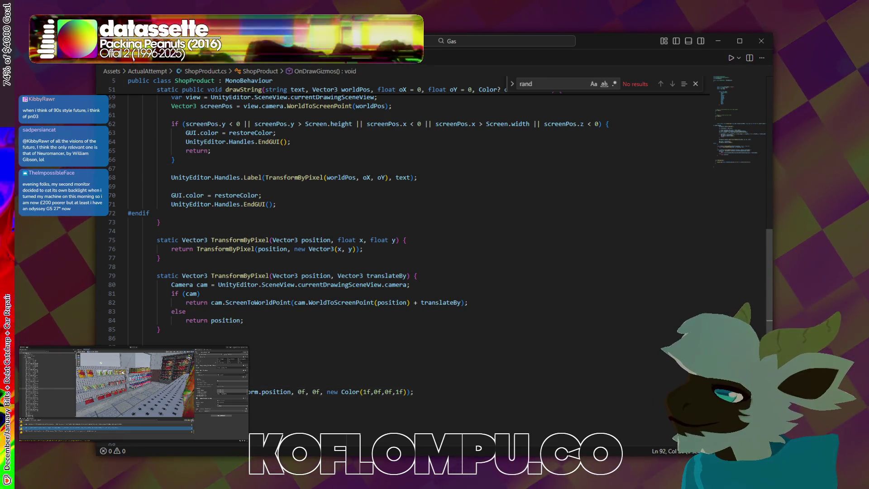
Check the productName field at the top and begin replacing the "Test" label argument
{"action": "scroll", "coordinate": [330, 332], "scroll_direction": "up", "scroll_amount": 12}
{"action": "scroll", "coordinate": [331, 332], "scroll_direction": "down", "scroll_amount": 17}
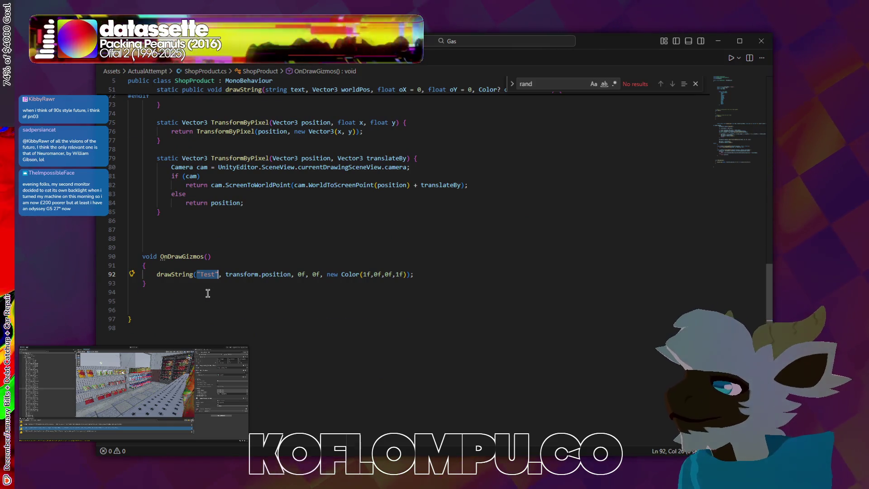
{"action": "scroll", "coordinate": [207, 294], "scroll_direction": "up", "scroll_amount": 20}
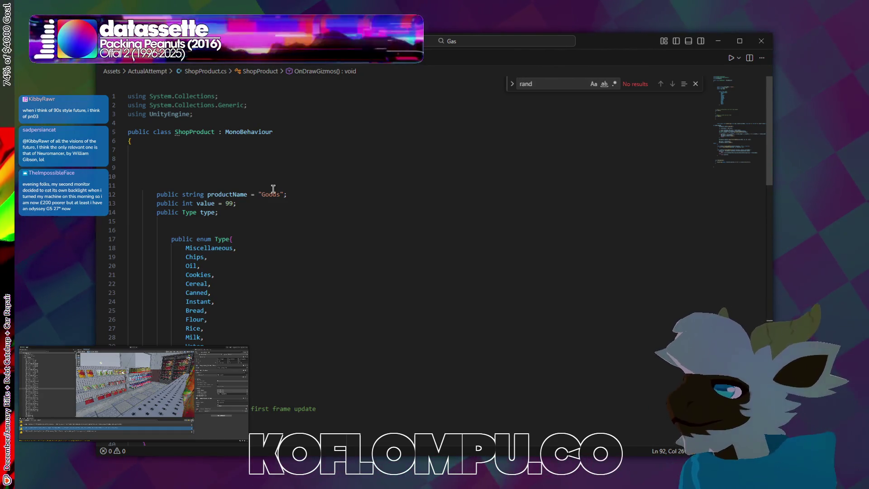
{"action": "type", "text": "new Color(1f,0f,0f,1f"}
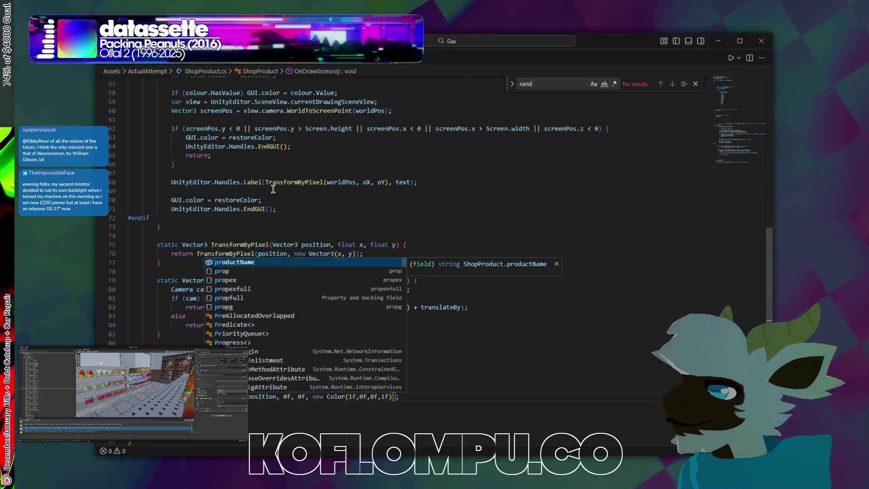
{"action": "type", "text": ".p"}
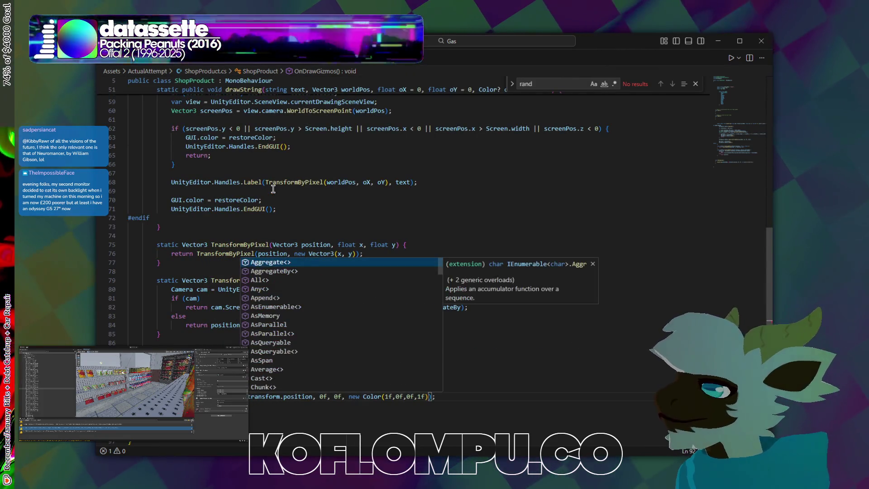
{"action": "type", "text": ","}
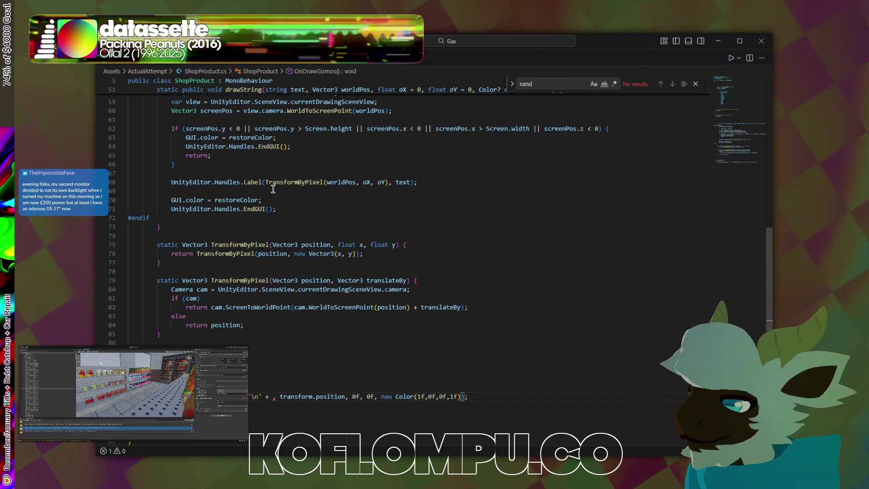
Add the product's type field to the gizmo label text
{"action": "type", "text": "pro"}
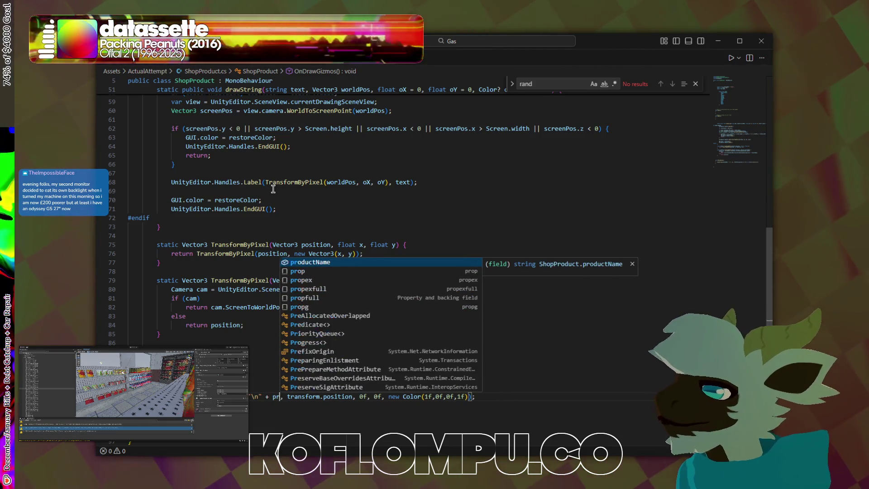
{"action": "key", "text": "BackSpace"}
{"action": "key", "text": "BackSpace"}
{"action": "key", "text": "BackSpace"}
{"action": "type", "text": "type"}
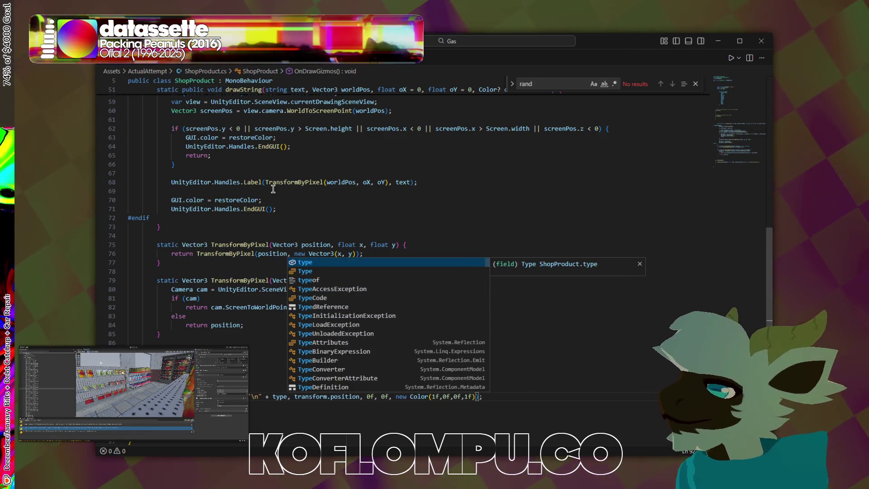
{"action": "key", "text": "Tab"}
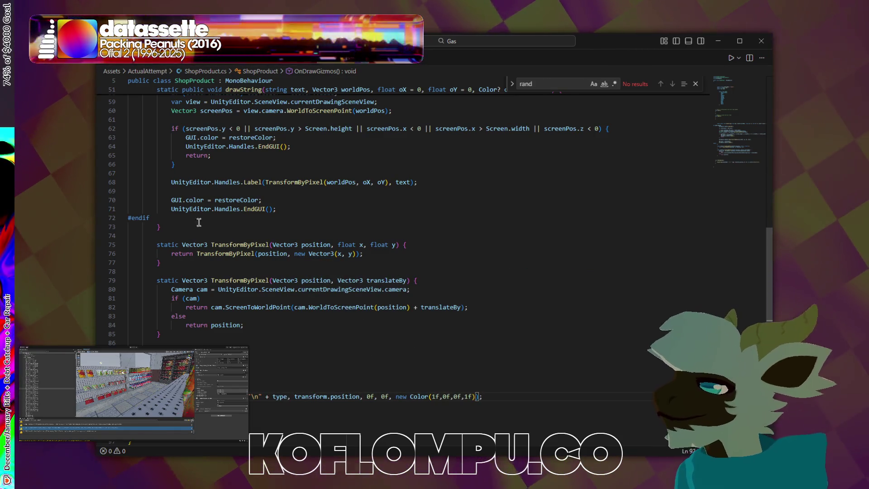
Convert type with ToString() and append "\n" + value.ToString() to the label
{"action": "scroll", "coordinate": [197, 194], "scroll_direction": "up", "scroll_amount": 15}
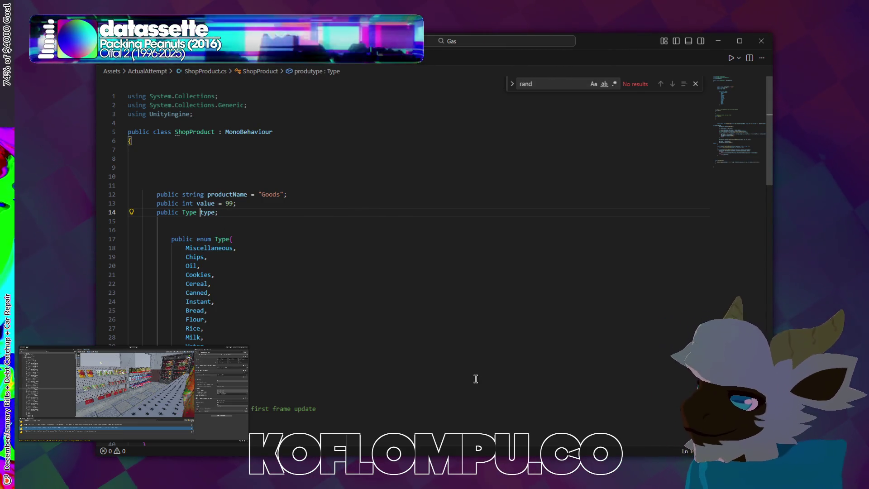
{"action": "scroll", "coordinate": [586, 136], "scroll_direction": "down", "scroll_amount": 15}
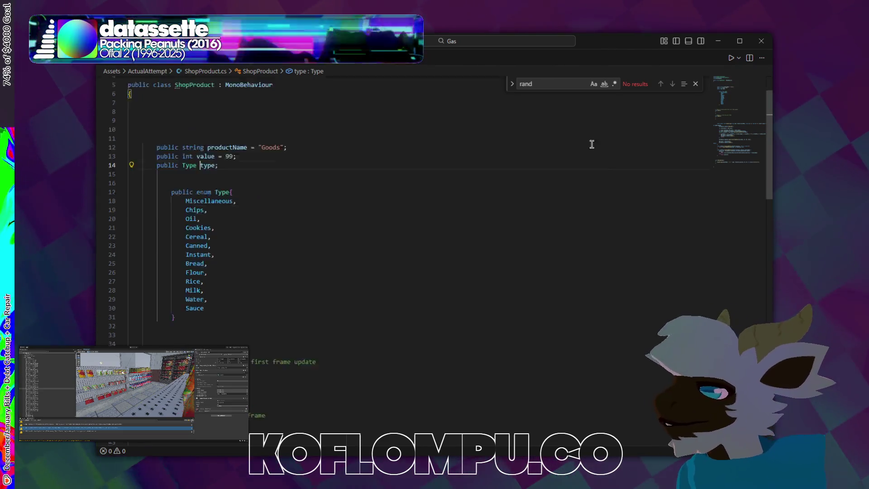
{"action": "scroll", "coordinate": [589, 190], "scroll_direction": "down", "scroll_amount": 3}
{"action": "key", "text": "ctrl+z"}
{"action": "key", "text": "ctrl+z"}
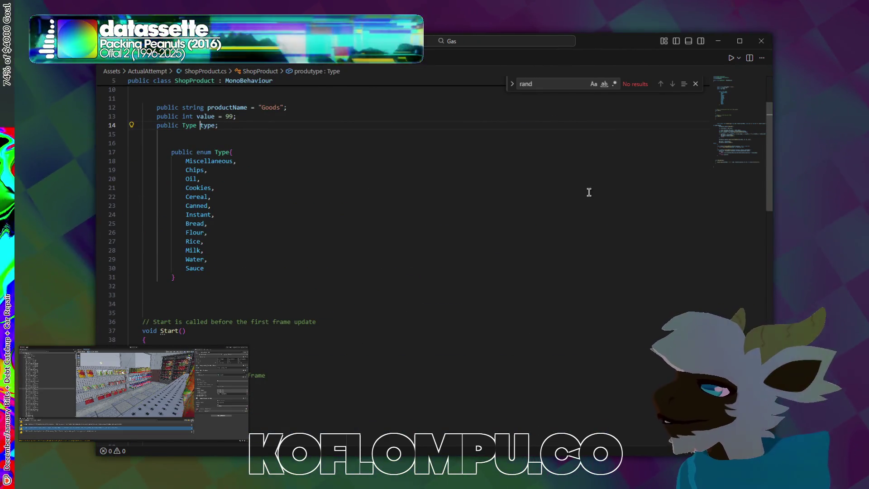
{"action": "type", "text": "."}
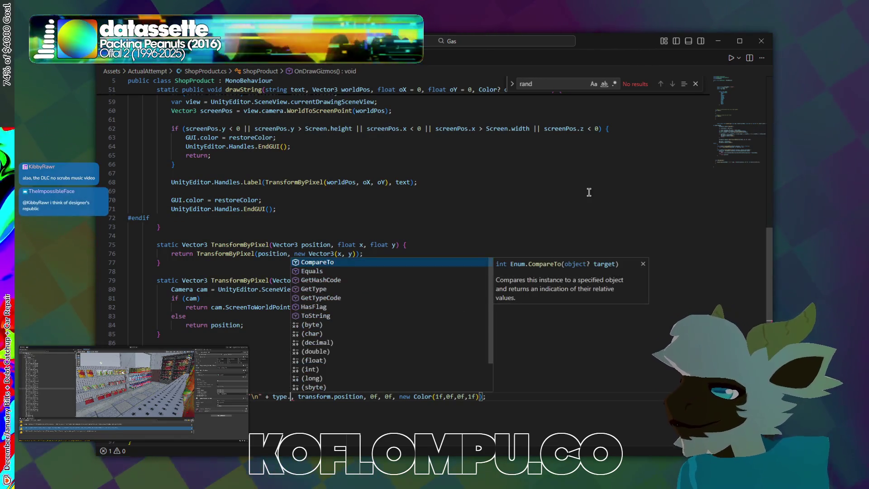
{"action": "type", "text": "to"}
{"action": "key", "text": "Tab"}
{"action": "type", "text": "()"}
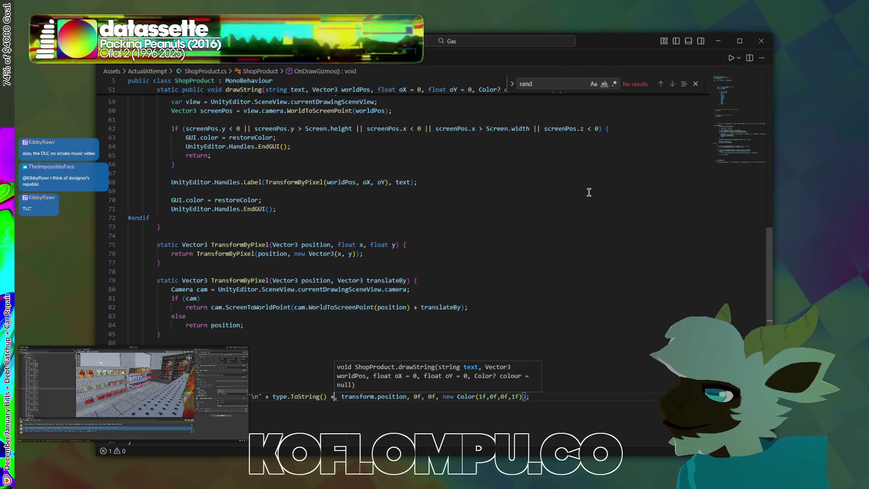
{"action": "type", "text": " + \"\\n\""}
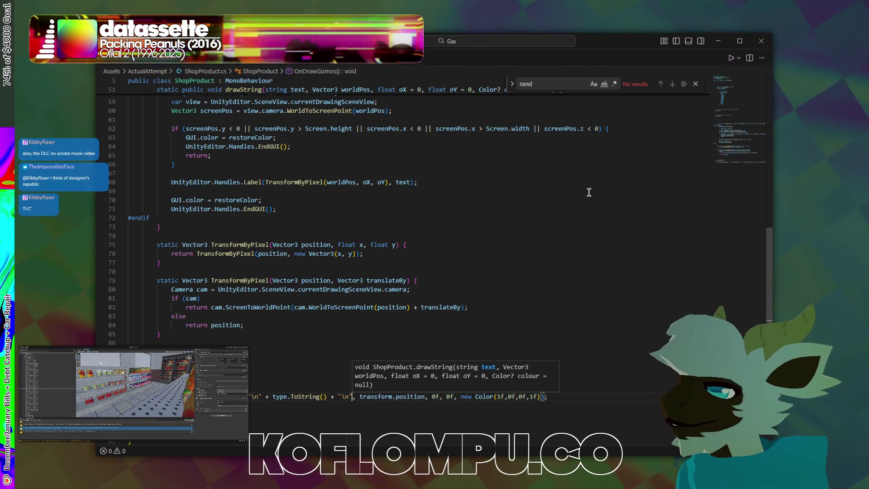
{"action": "type", "text": " + "}
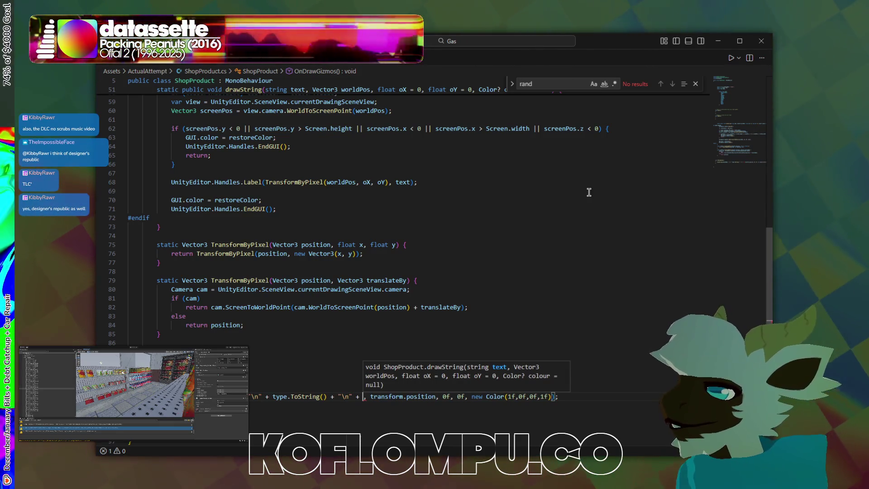
{"action": "type", "text": "value.ToString"}
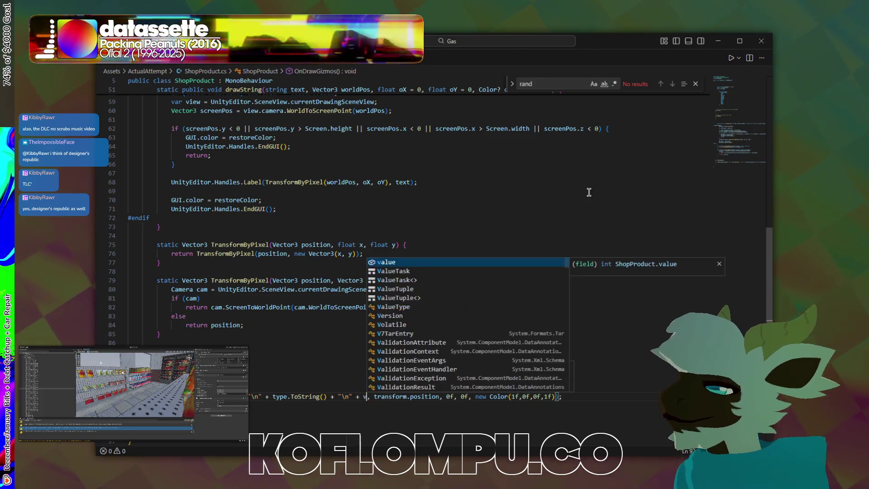
{"action": "type", "text": "()"}
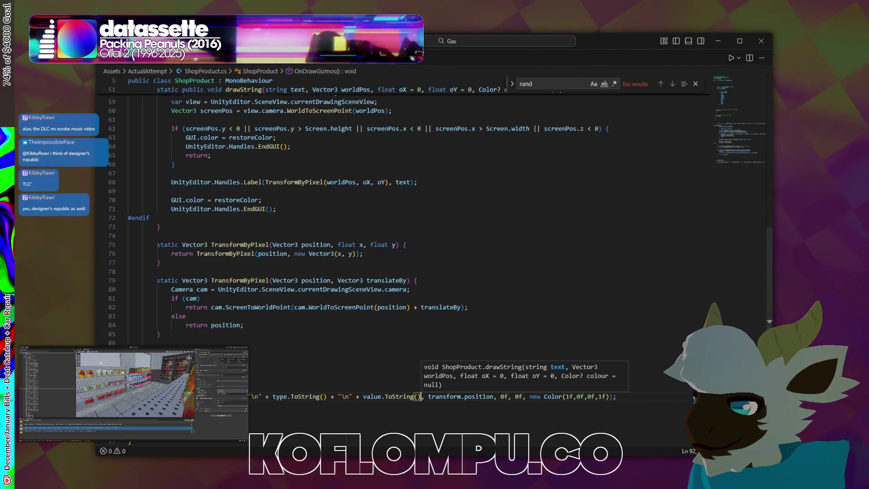
{"action": "key", "text": "Escape"}
{"action": "key", "text": "alt+Tab"}
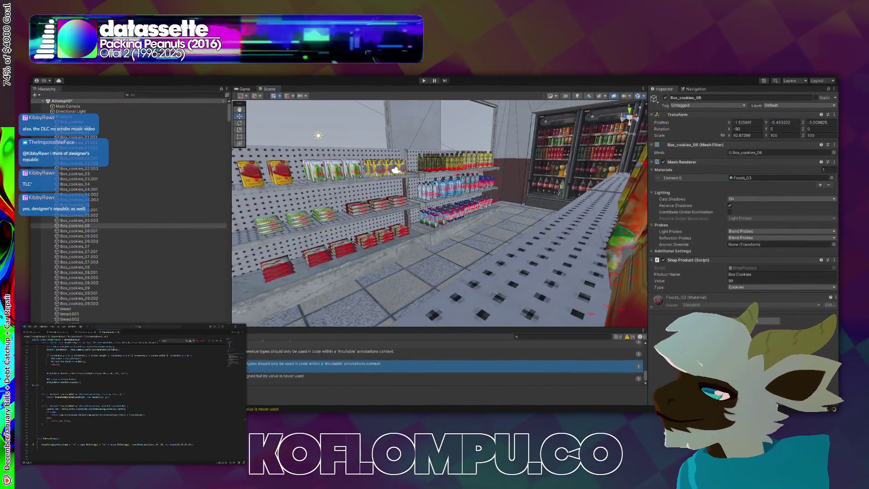
{"action": "mouse_move", "coordinate": [349, 237]}
{"action": "left_mouse_down"}
{"action": "mouse_move", "coordinate": [364, 215]}
{"action": "mouse_move", "coordinate": [523, 286]}
{"action": "mouse_move", "coordinate": [632, 276]}
{"action": "mouse_move", "coordinate": [645, 324]}
{"action": "mouse_move", "coordinate": [649, 239]}
{"action": "mouse_move", "coordinate": [785, 244]}
{"action": "mouse_move", "coordinate": [696, 227]}
{"action": "left_mouse_up"}
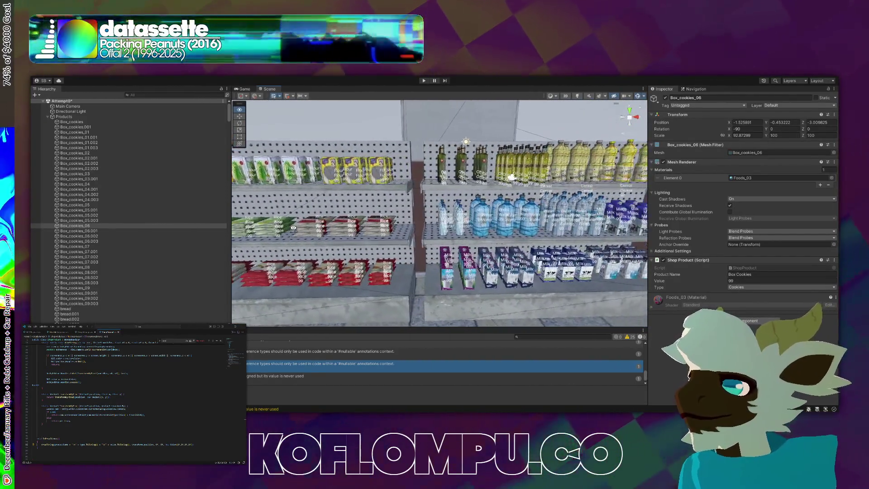
{"action": "key", "text": "f"}
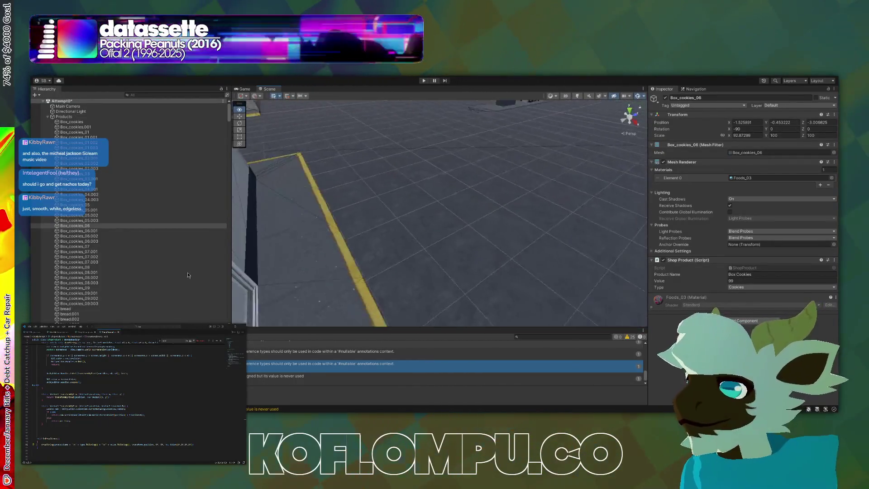
{"action": "left_click", "coordinate": [583, 337]}
{"action": "type", "text": "attempt"}
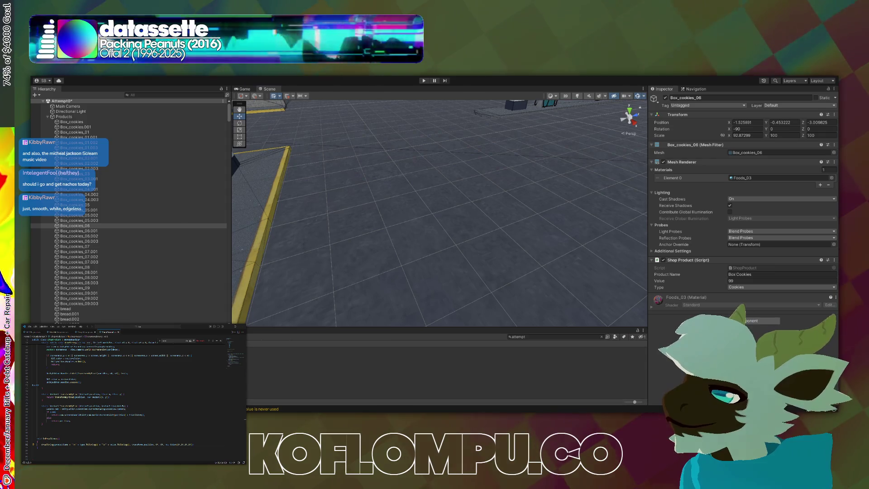
Filter the Project assets with 'chara' and turn the scene view toward the gas pumps
{"action": "key", "text": "ctrl+a"}
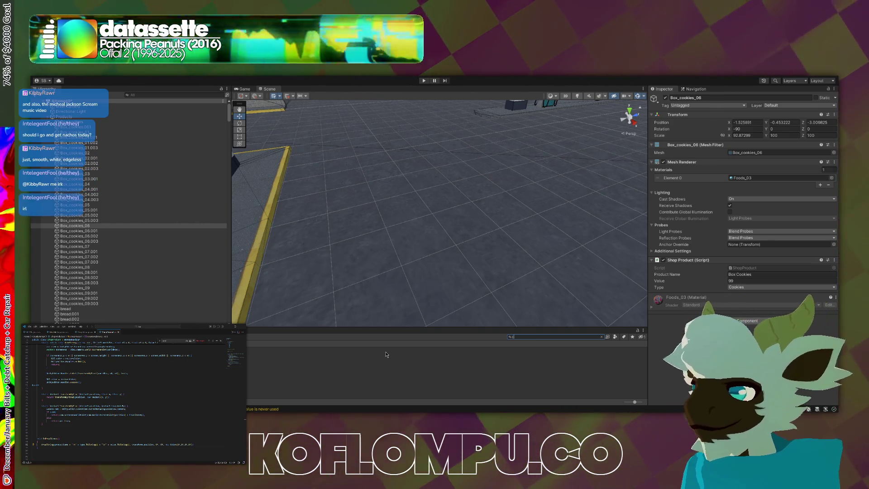
{"action": "type", "text": "chara"}
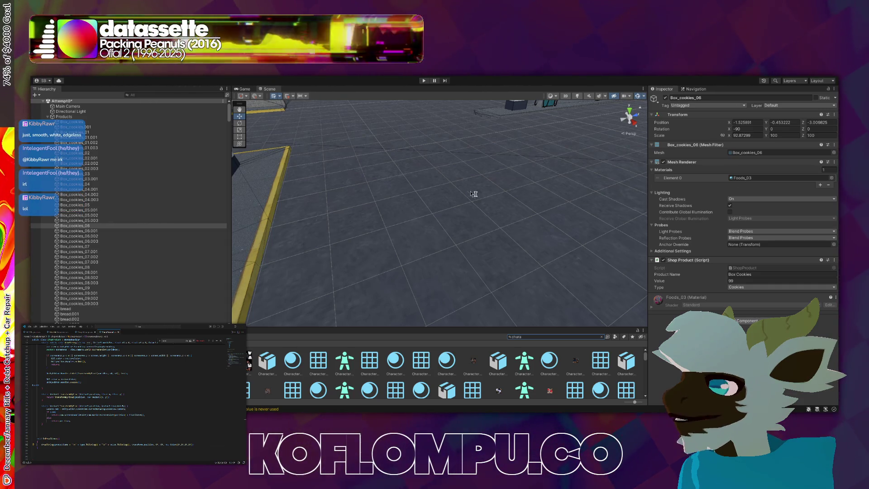
{"action": "left_click_drag", "start_coordinate": [467, 191], "coordinate": [499, 170]}
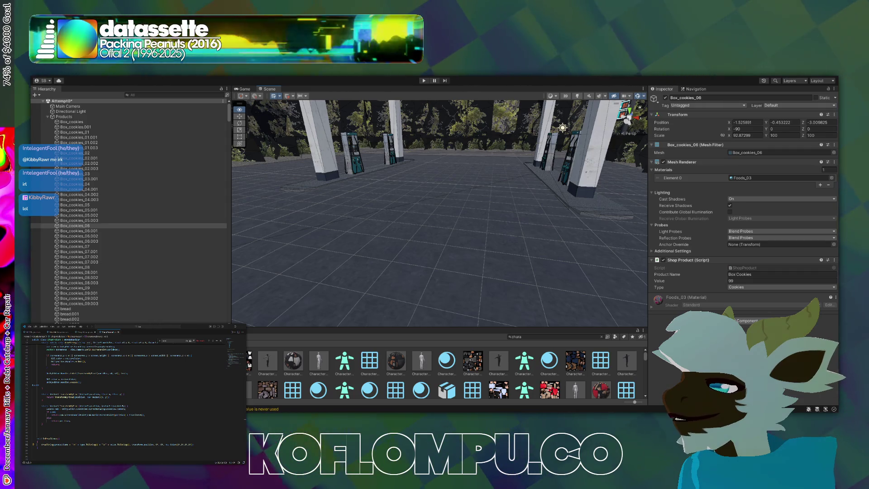
{"action": "key", "text": "w"}
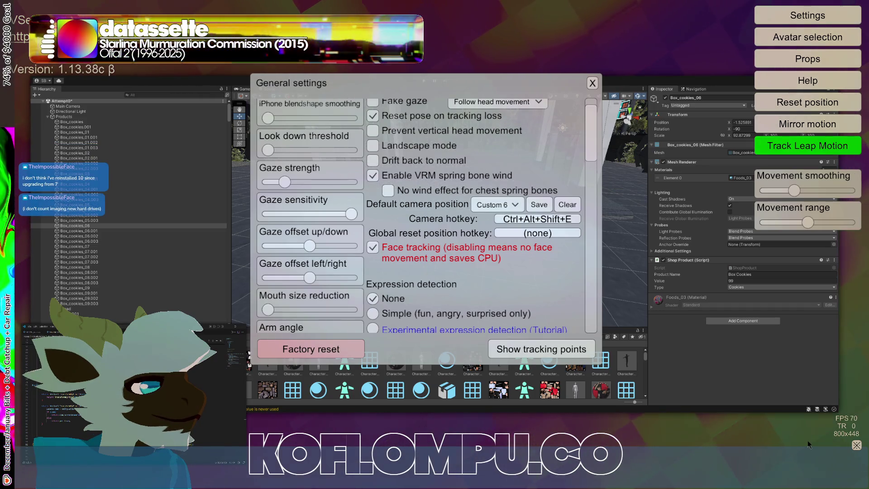
Close VSeeFace's General settings window and orbit slightly around the Unity scene
{"action": "left_click", "coordinate": [855, 446]}
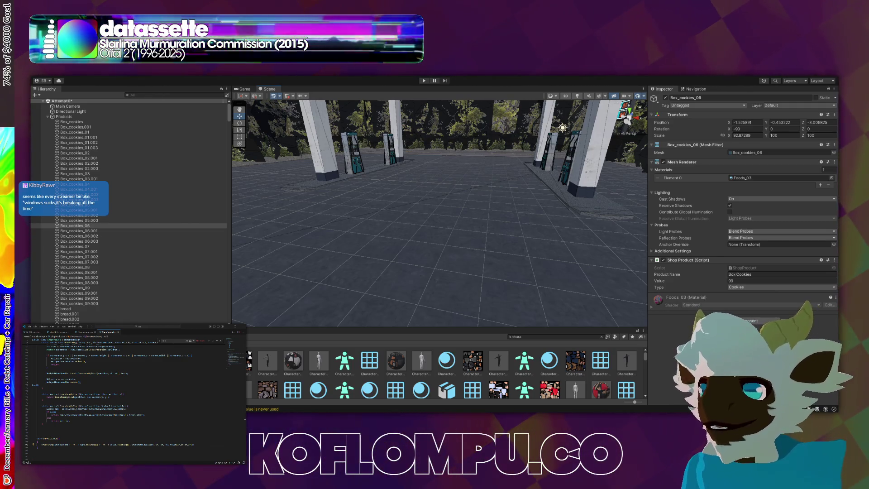
{"action": "mouse_move", "coordinate": [562, 267]}
{"action": "left_mouse_down", "text": "alt"}
{"action": "mouse_move", "coordinate": [585, 231]}
{"action": "mouse_move", "coordinate": [397, 218]}
{"action": "mouse_move", "coordinate": [227, 232]}
{"action": "mouse_move", "coordinate": [634, 228]}
{"action": "mouse_move", "coordinate": [459, 211]}
{"action": "mouse_move", "coordinate": [242, 240]}
{"action": "left_mouse_up", "text": "alt"}
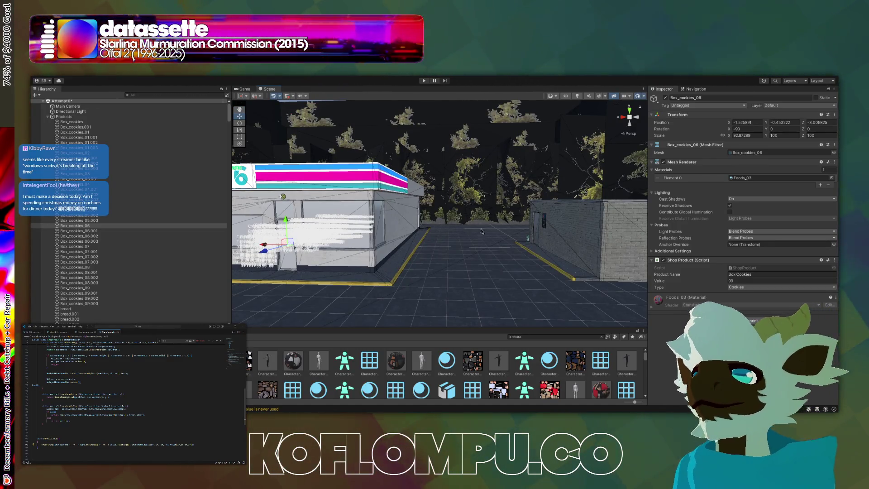
Orbit around the gas station store, then switch the Scene view to the Move tool (W)
{"action": "key", "text": "alt"}
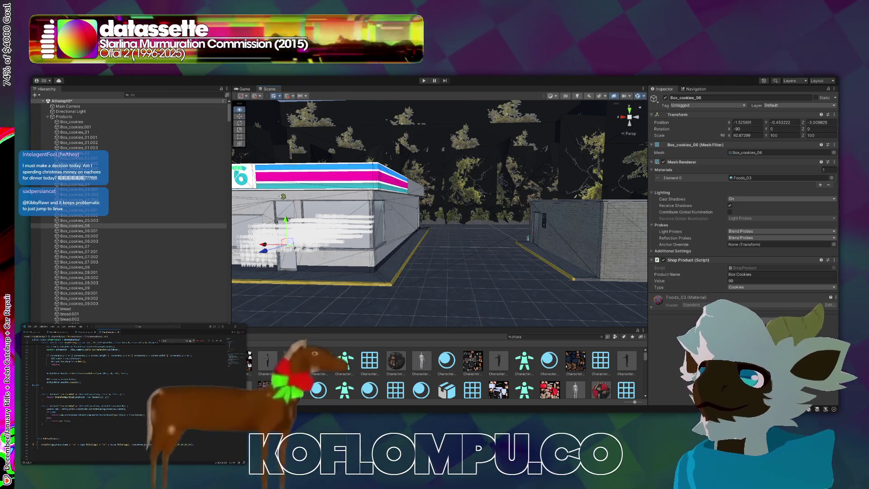
{"action": "key", "text": "alt"}
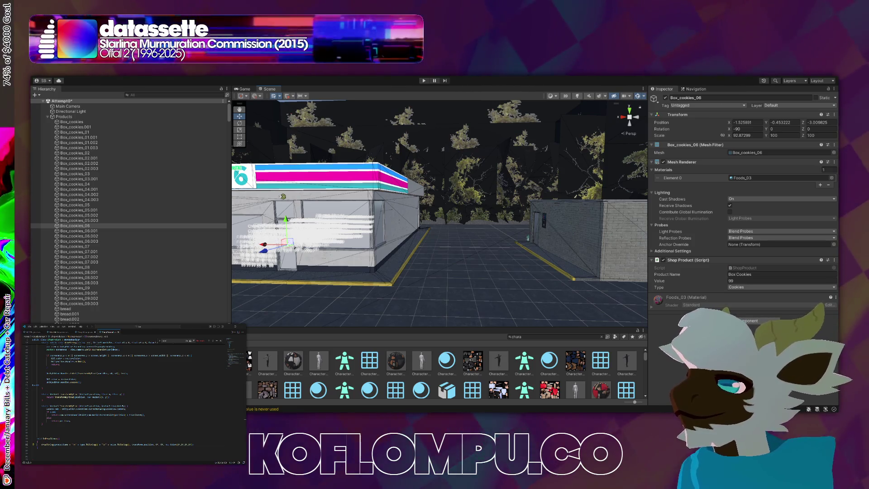
{"action": "key", "text": "alt"}
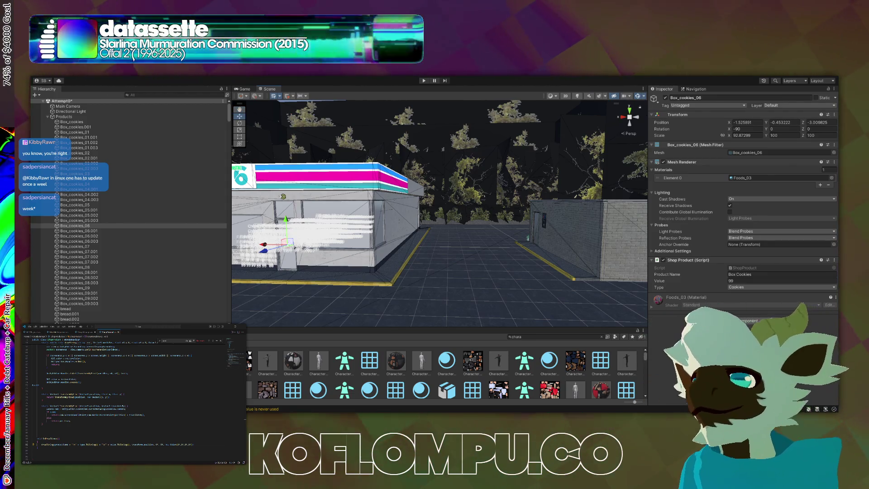
{"action": "key", "text": "alt"}
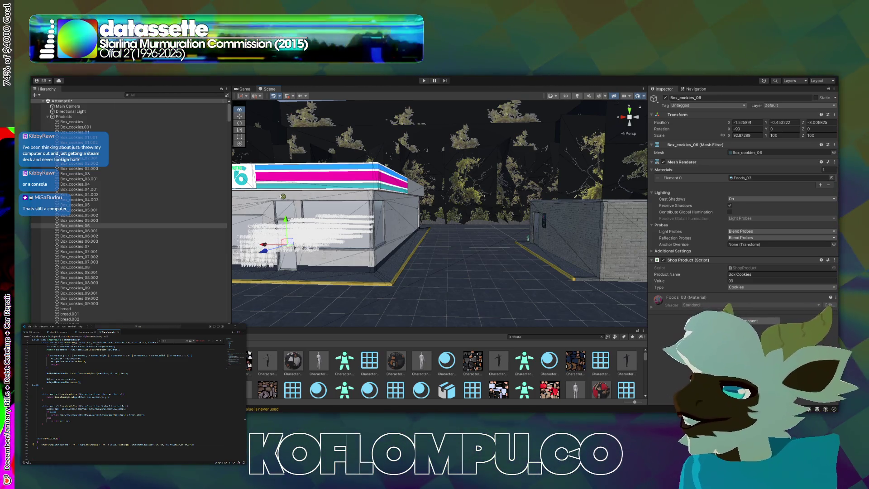
{"action": "key", "text": "w"}
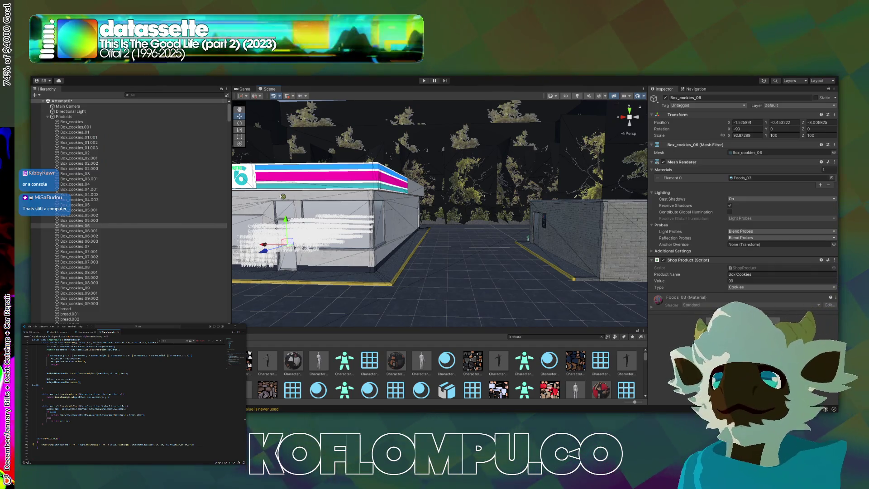
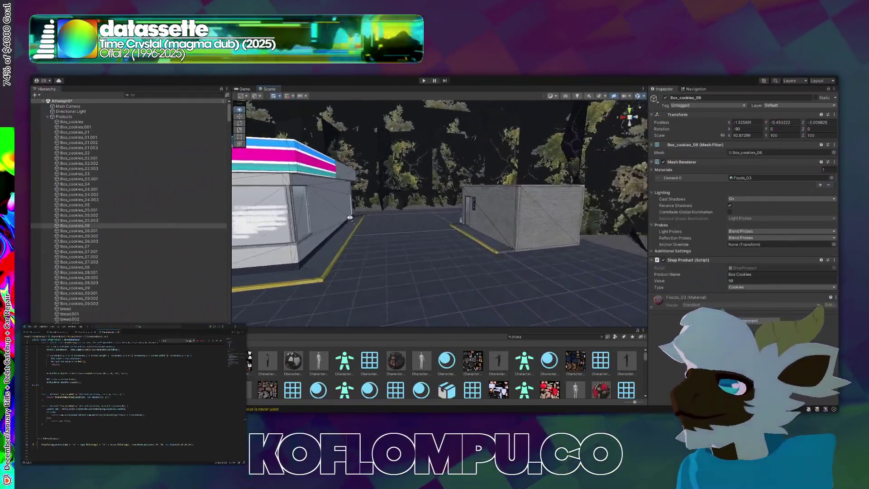
Review the ShopProduct fields and the enum around the type field
{"action": "mouse_move", "coordinate": [350, 217]}
{"action": "left_mouse_down"}
{"action": "mouse_move", "coordinate": [333, 198]}
{"action": "mouse_move", "coordinate": [201, 243]}
{"action": "left_mouse_up"}
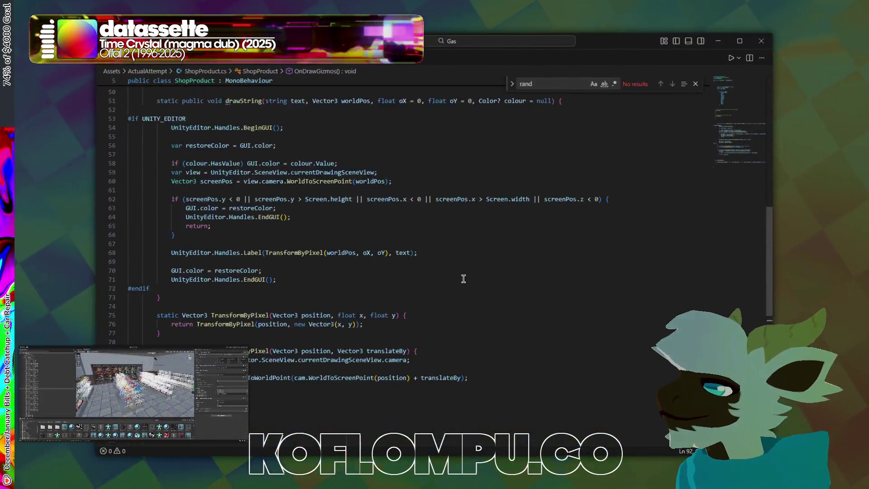
{"action": "scroll", "coordinate": [460, 281], "scroll_direction": "down", "scroll_amount": 10}
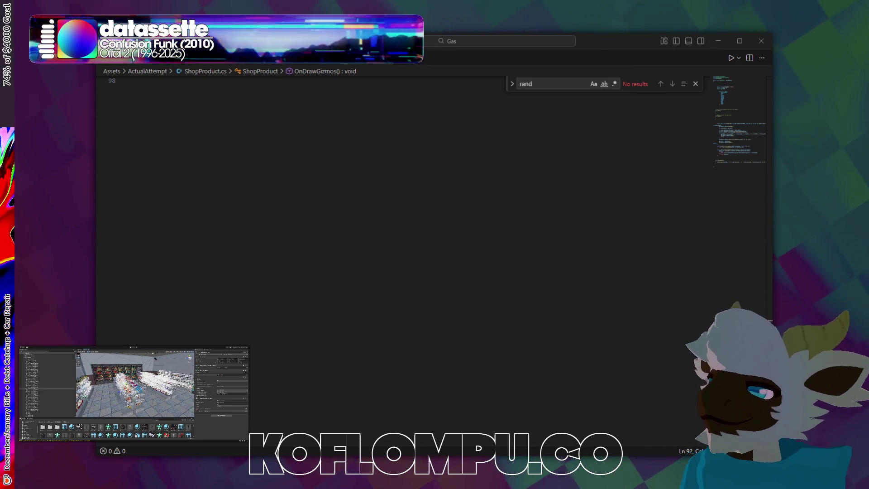
{"action": "scroll", "coordinate": [450, 260], "scroll_direction": "up", "scroll_amount": 20}
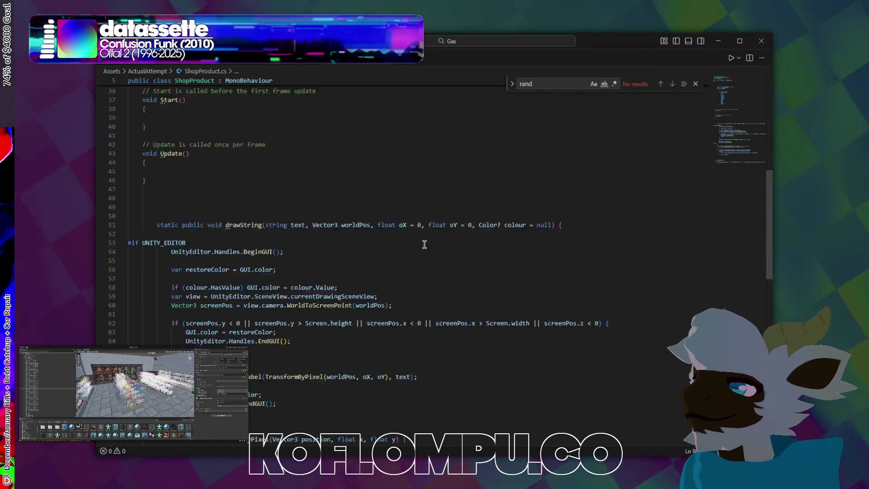
{"action": "scroll", "coordinate": [312, 213], "scroll_direction": "down", "scroll_amount": 20}
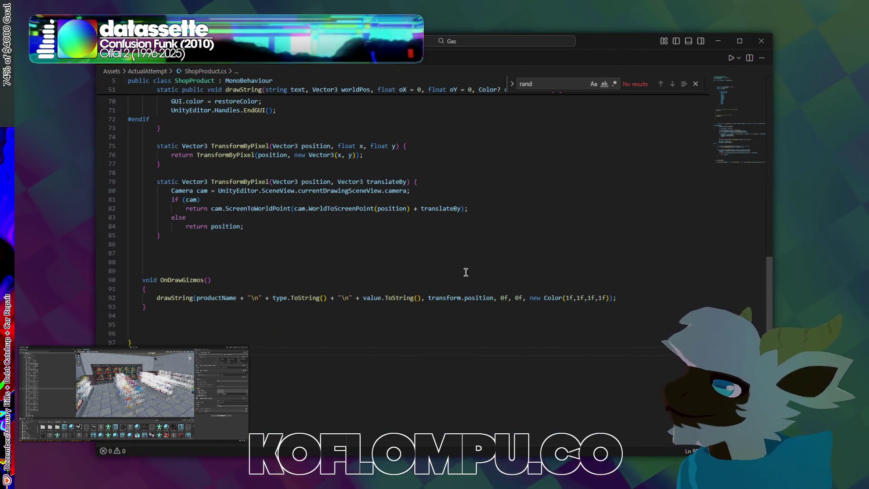
{"action": "scroll", "coordinate": [215, 333], "scroll_direction": "up", "scroll_amount": 20}
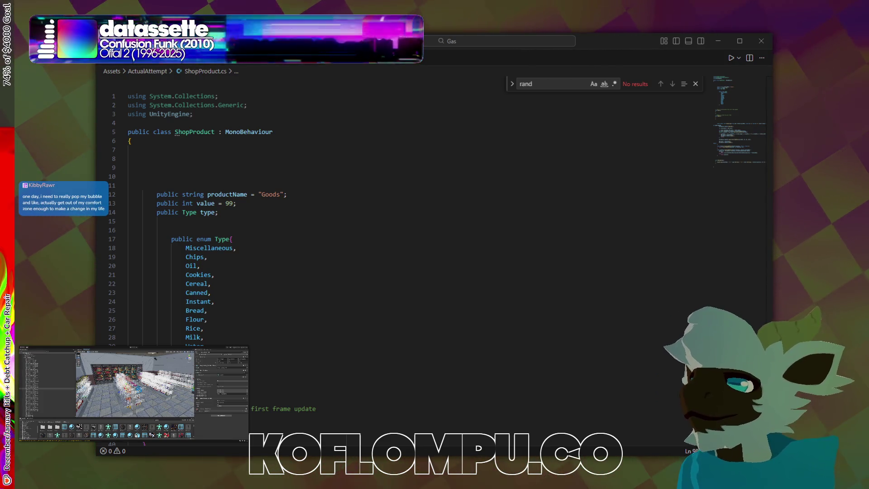
{"action": "left_click", "coordinate": [228, 257]}
{"action": "left_click", "coordinate": [289, 213]}
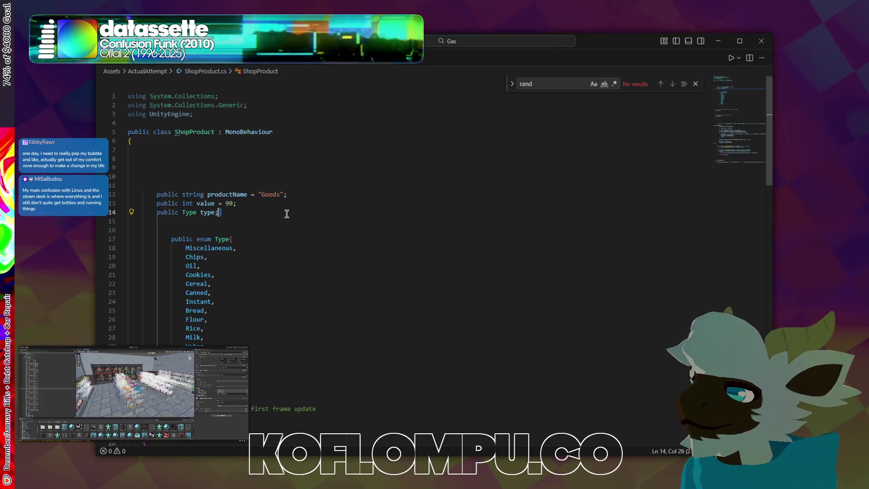
{"action": "mouse_move", "coordinate": [265, 223]}
{"action": "left_mouse_down"}
{"action": "mouse_move", "coordinate": [265, 234]}
{"action": "mouse_move", "coordinate": [282, 222]}
{"action": "left_mouse_up"}
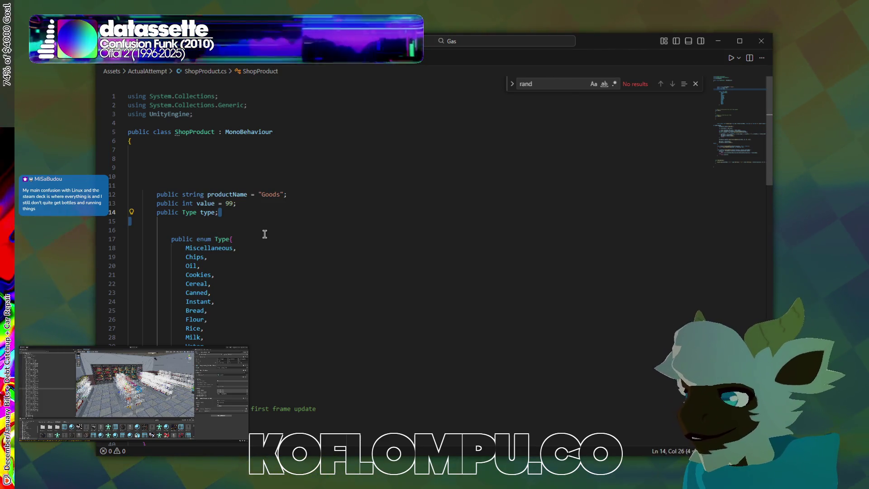
Read the OnDrawGizmos drawString call and put the caret at the class's closing brace
{"action": "scroll", "coordinate": [265, 229], "scroll_direction": "down", "scroll_amount": 1}
{"action": "scroll", "coordinate": [265, 229], "scroll_direction": "up", "scroll_amount": 1}
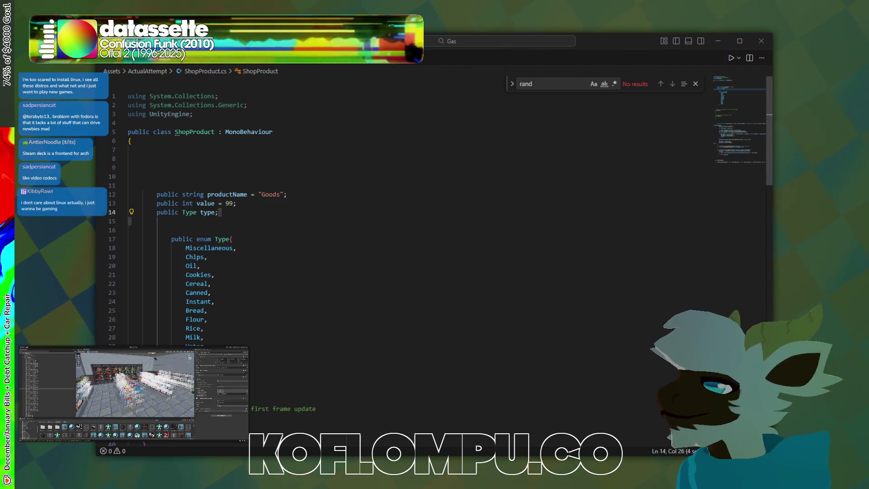
{"action": "scroll", "coordinate": [229, 206], "scroll_direction": "down", "scroll_amount": 20}
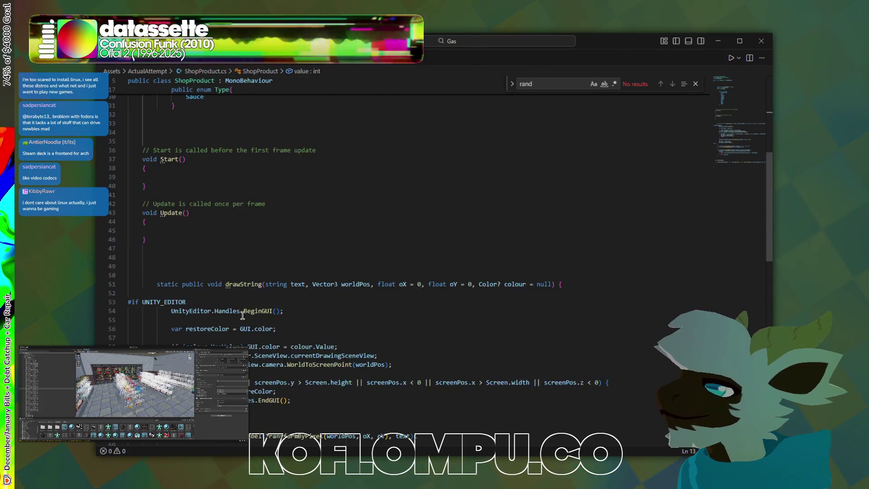
{"action": "scroll", "coordinate": [227, 314], "scroll_direction": "down", "scroll_amount": 2}
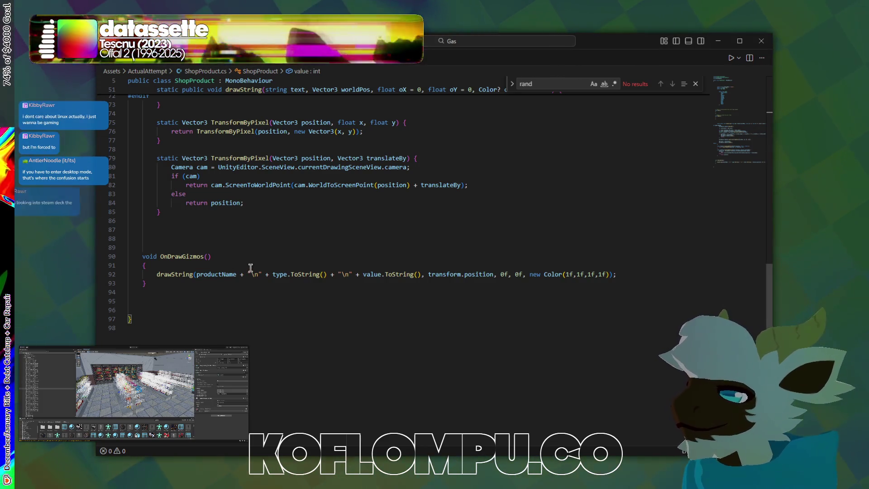
{"action": "left_click", "coordinate": [240, 312]}
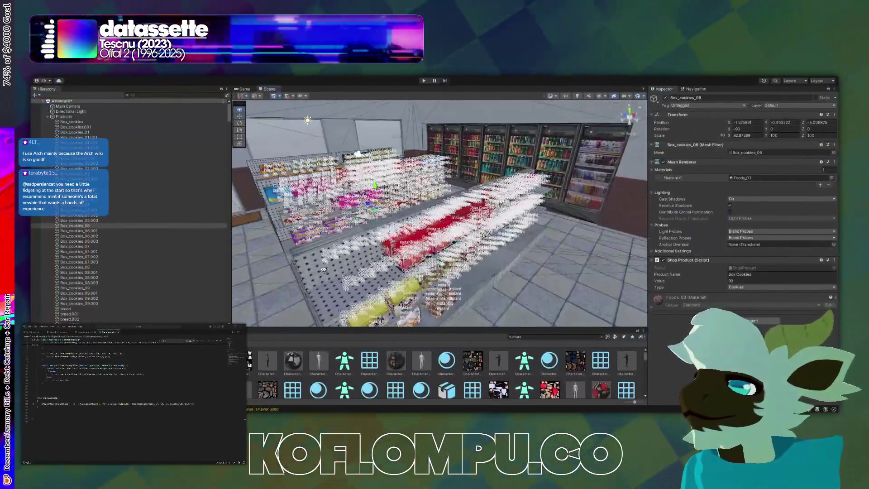
Fly the Scene view to the rice shelf labels, then back out to a wider aisle
{"action": "key", "text": "w"}
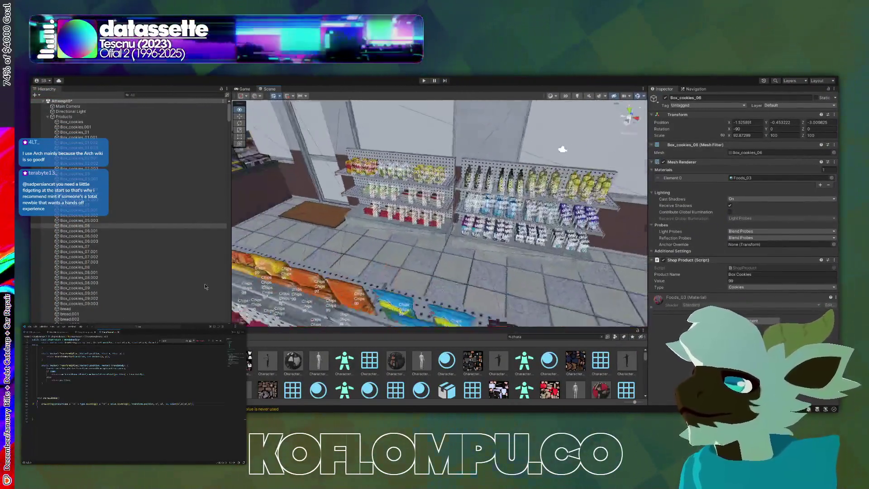
{"action": "key", "text": "w"}
{"action": "left_click_drag", "start_coordinate": [391, 274], "coordinate": [320, 268]}
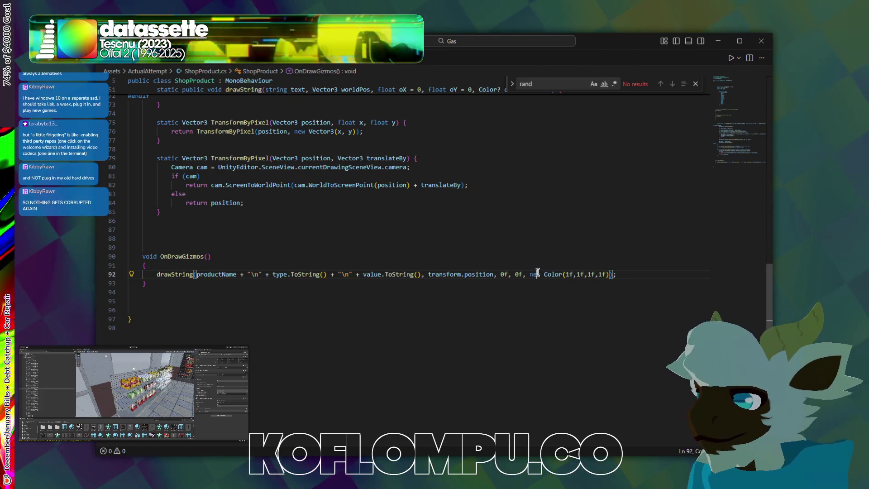
Make the label colour Color.HSVToRGB(transform.GetSiblingIndex(), 1f, 1f) in OnDrawGizmos
{"action": "type", "text": "Color.H"}
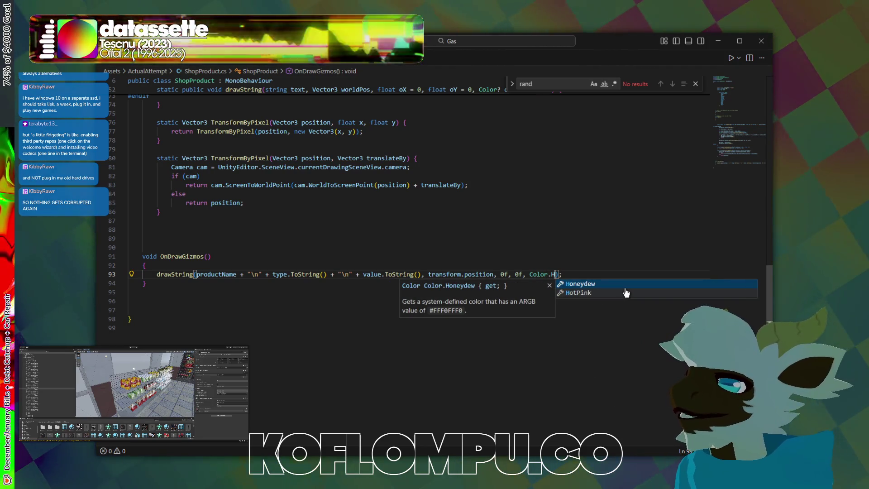
{"action": "key", "text": "Escape"}
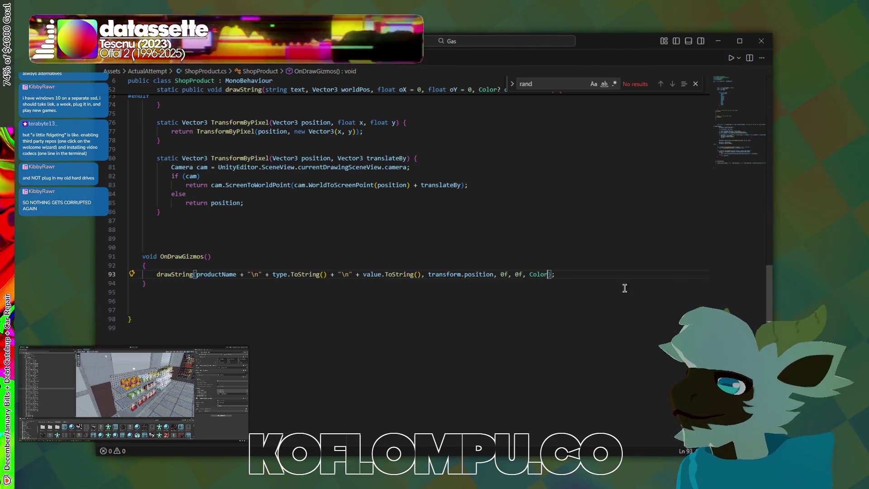
{"action": "key", "text": "ctrl+space"}
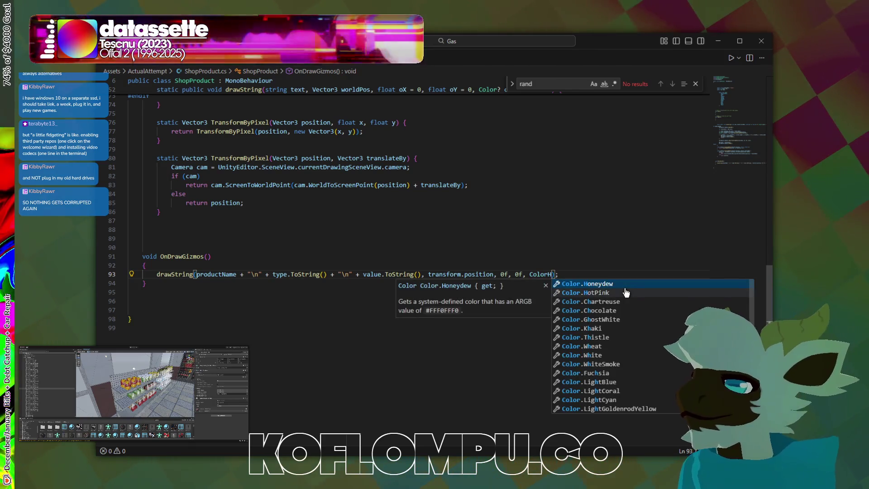
{"action": "type", "text": "H"}
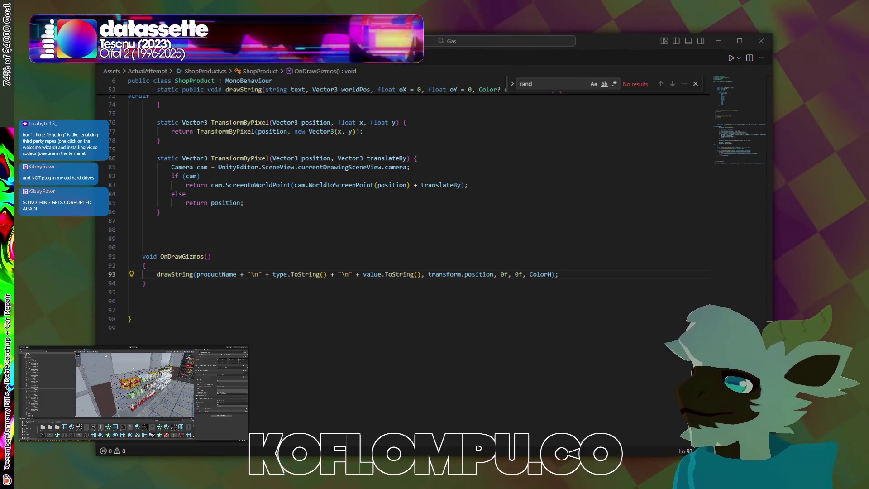
{"action": "left_click", "coordinate": [552, 274]}
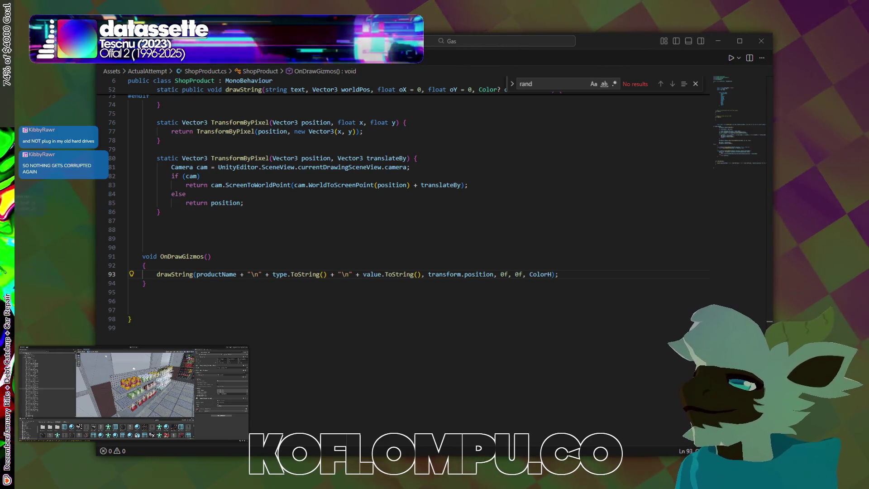
{"action": "key", "text": "BackSpace"}
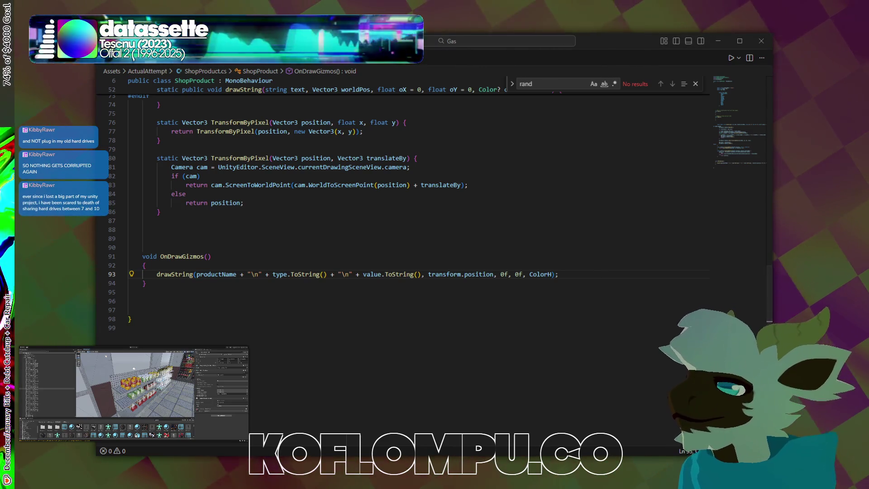
{"action": "type", "text": ".HSVTo"}
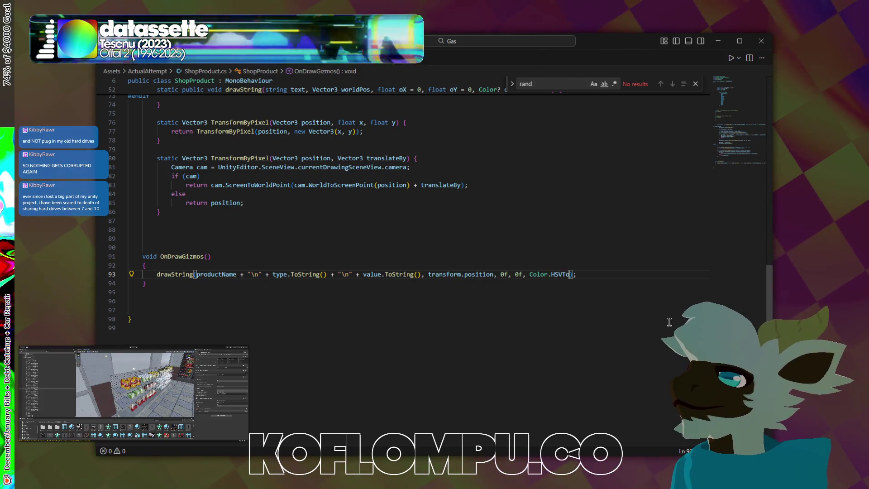
{"action": "type", "text": "RGB"}
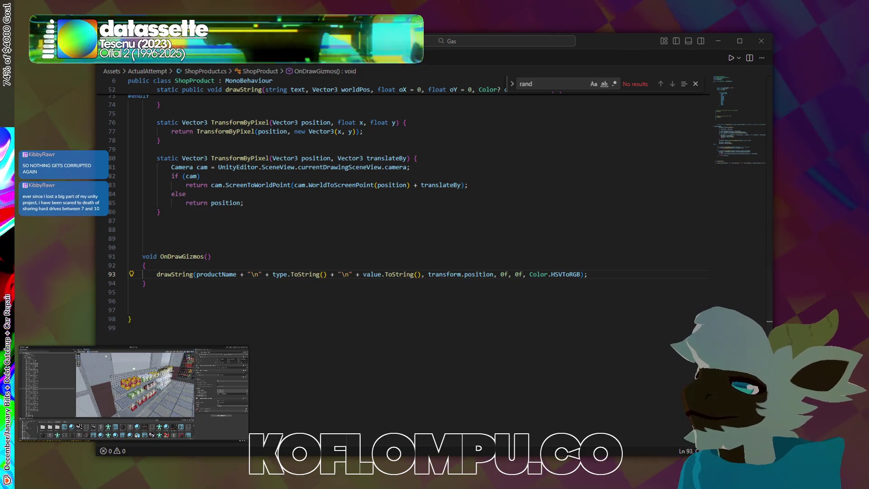
{"action": "type", "text": "(GetSiblingIndex"}
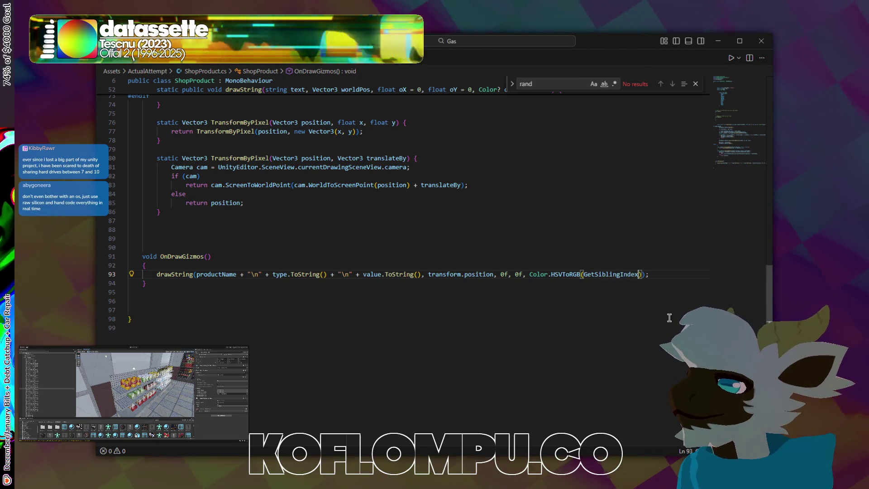
{"action": "key", "text": "ctrl+BackSpace"}
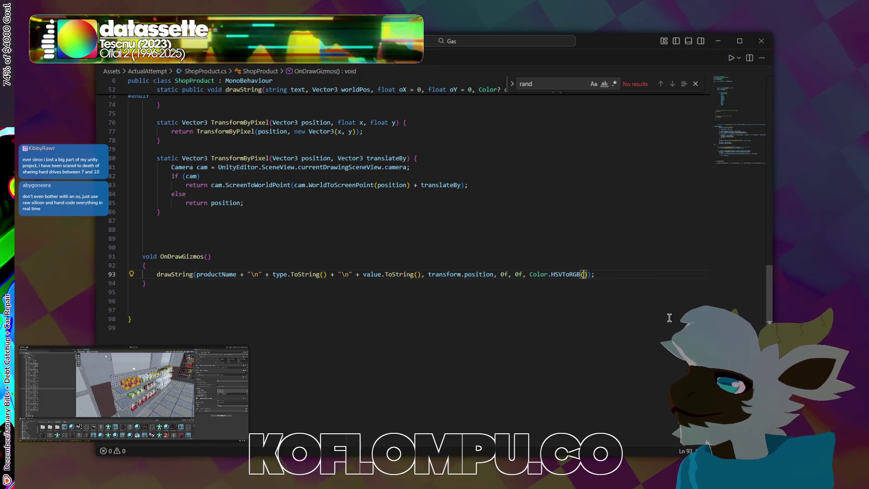
{"action": "type", "text": "transform"}
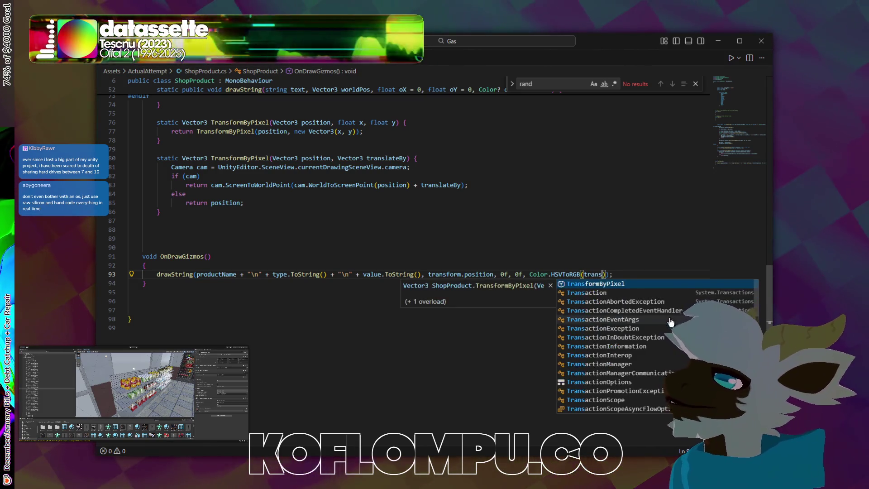
{"action": "type", "text": "."}
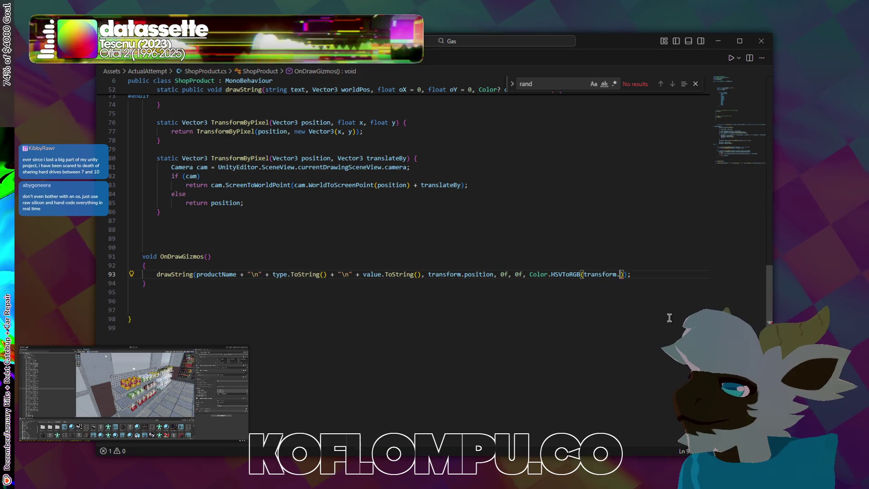
{"action": "type", "text": ".GetSiblingIndex(),"}
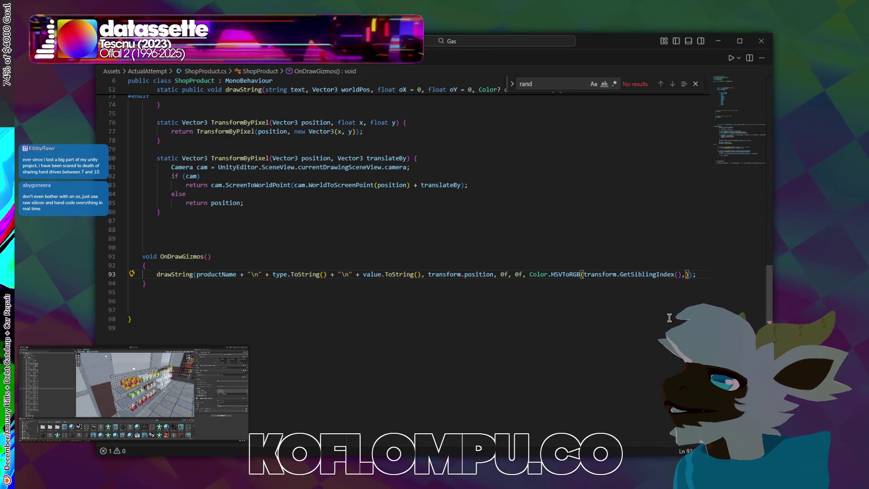
{"action": "type", "text": "1f"}
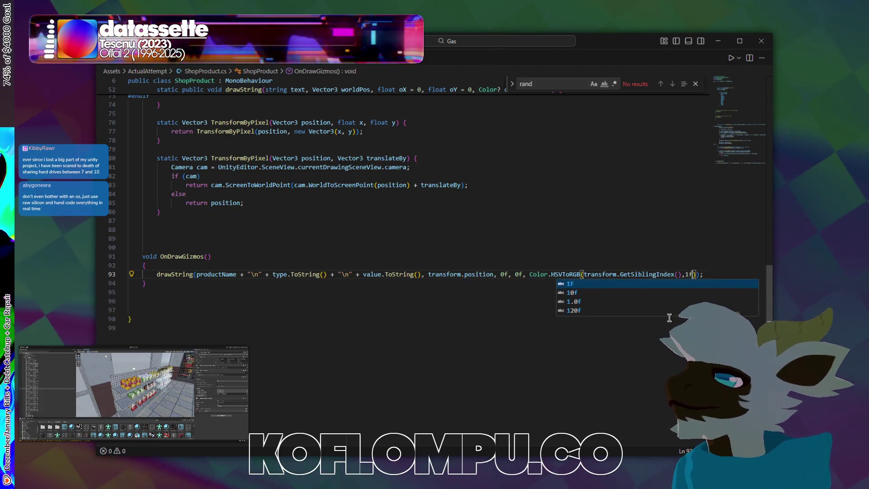
{"action": "type", "text": ",1f"}
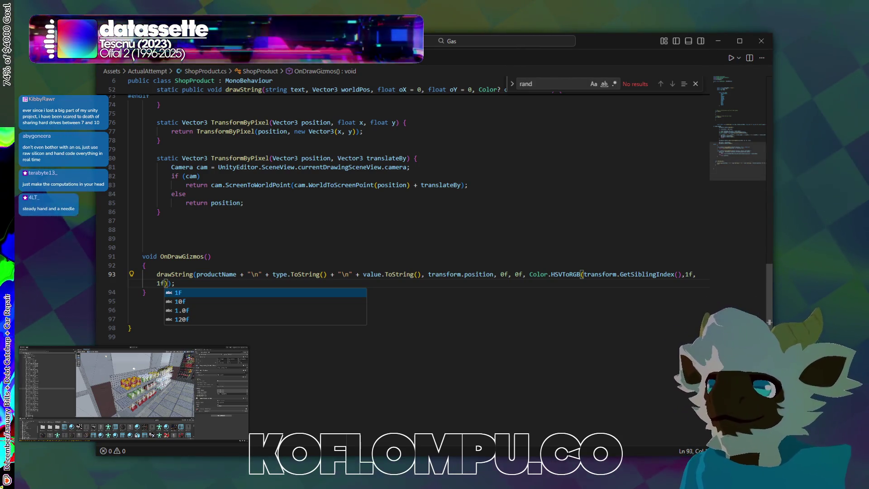
{"action": "type", "text": ")"}
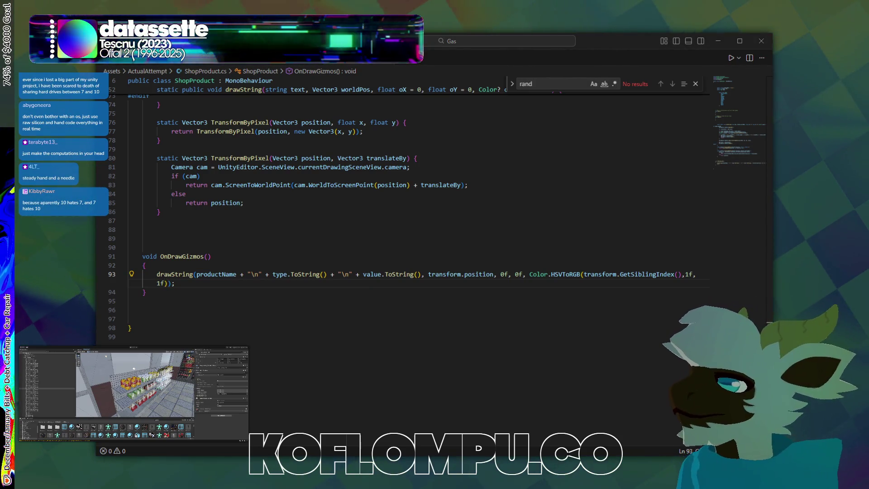
{"action": "key", "text": "alt+Tab"}
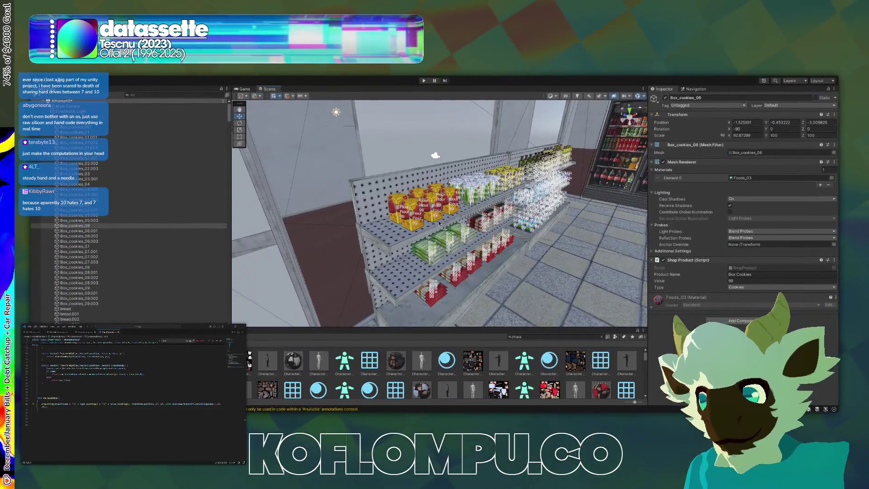
Open the Console and read the error that Color is ambiguous between System.Drawing and UnityEngine
{"action": "scroll", "coordinate": [435, 223], "scroll_direction": "up", "scroll_amount": 10}
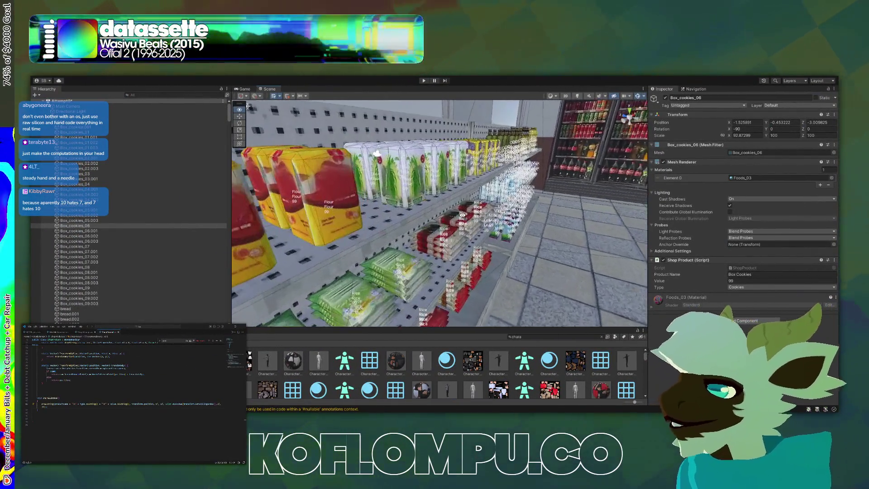
{"action": "left_click_drag", "start_coordinate": [377, 153], "coordinate": [313, 158]}
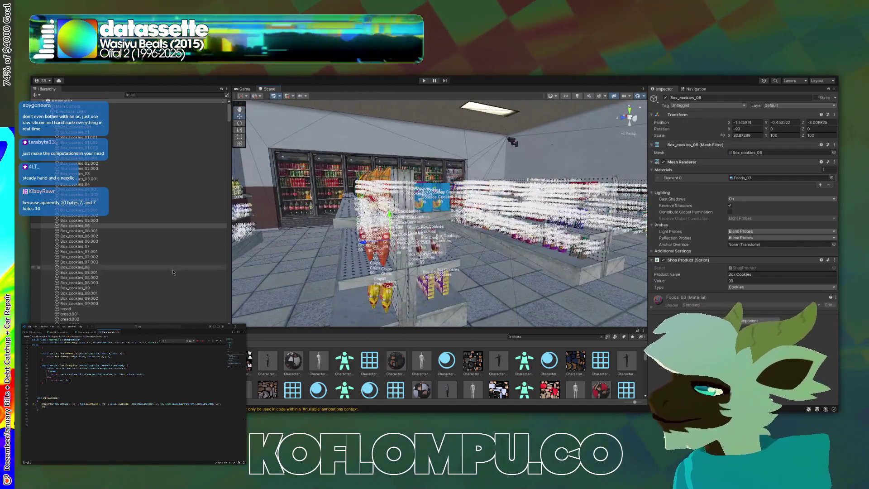
{"action": "key", "text": "ctrl+shift+c"}
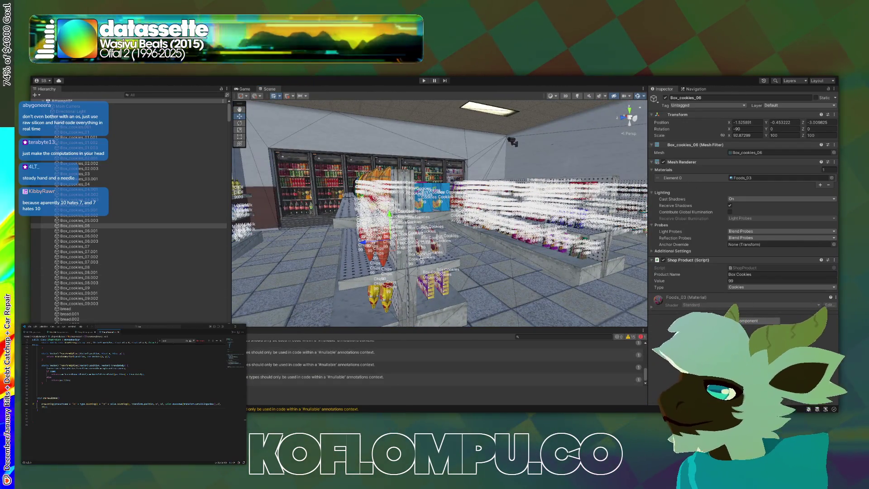
{"action": "left_click", "coordinate": [269, 346]}
{"action": "key", "text": "alt+Tab"}
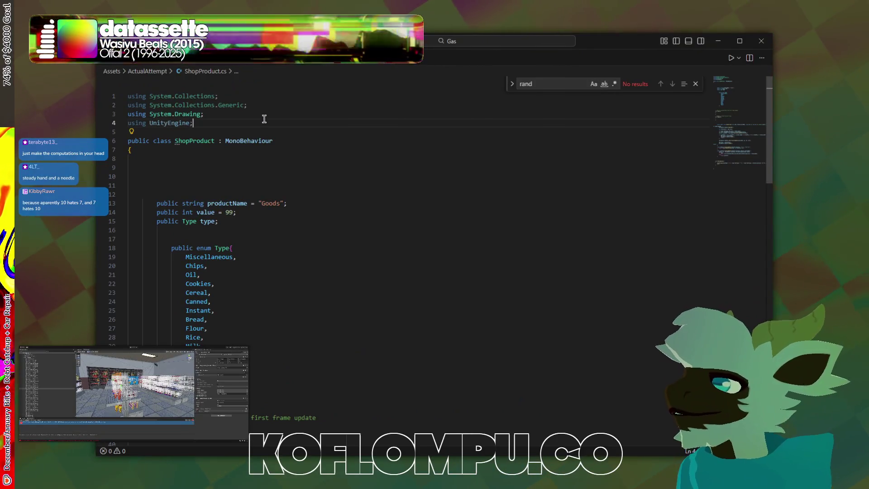
Delete the 'using System.Drawing;' line from ShopProduct.cs and return to Unity
{"action": "key", "text": "ctrl+shift+k"}
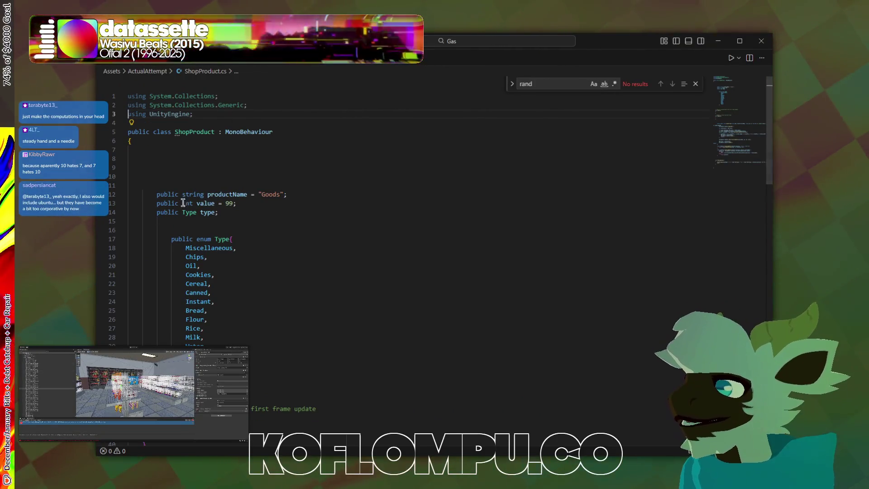
{"action": "key", "text": "alt+Tab"}
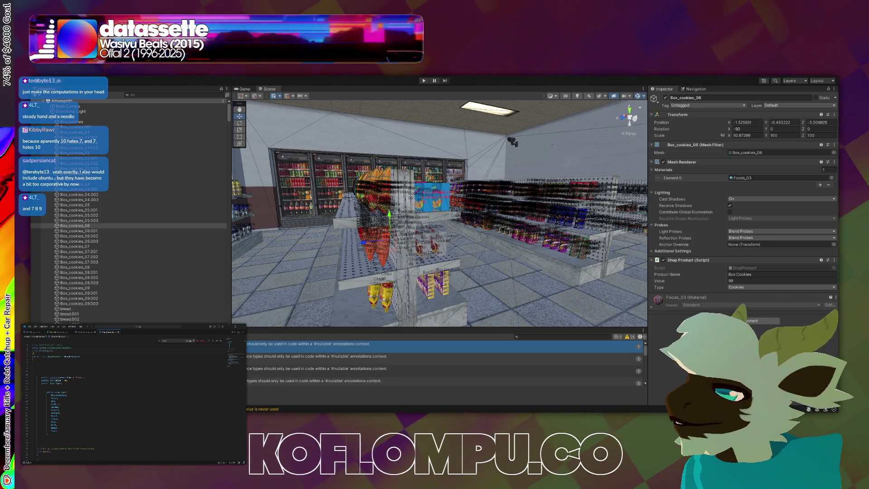
Frame the central shelf's coloured labels, then search ShopProduct.cs for 'hsv'
{"action": "mouse_move", "coordinate": [436, 257]}
{"action": "left_mouse_down"}
{"action": "mouse_move", "coordinate": [445, 268]}
{"action": "mouse_move", "coordinate": [402, 252]}
{"action": "mouse_move", "coordinate": [399, 268]}
{"action": "mouse_move", "coordinate": [477, 279]}
{"action": "left_mouse_up"}
{"action": "key", "text": "f"}
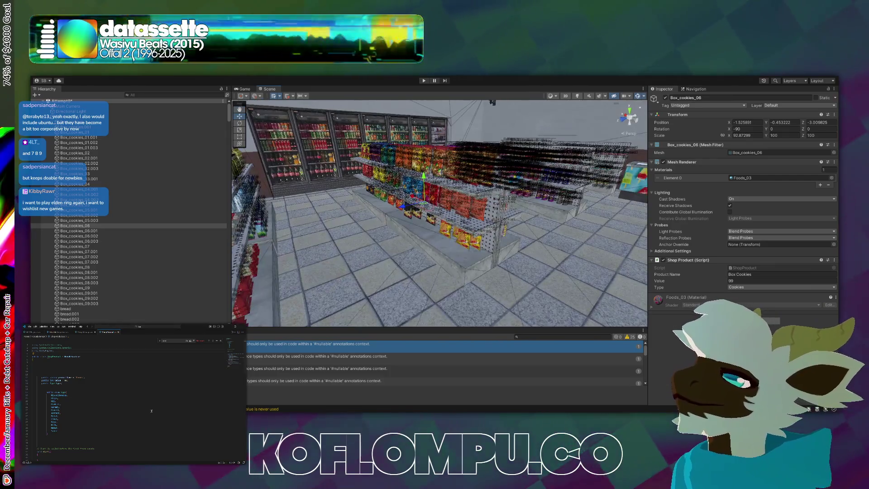
{"action": "left_click", "coordinate": [341, 284]}
{"action": "key", "text": "ctrl+f"}
{"action": "type", "text": "hsv"}
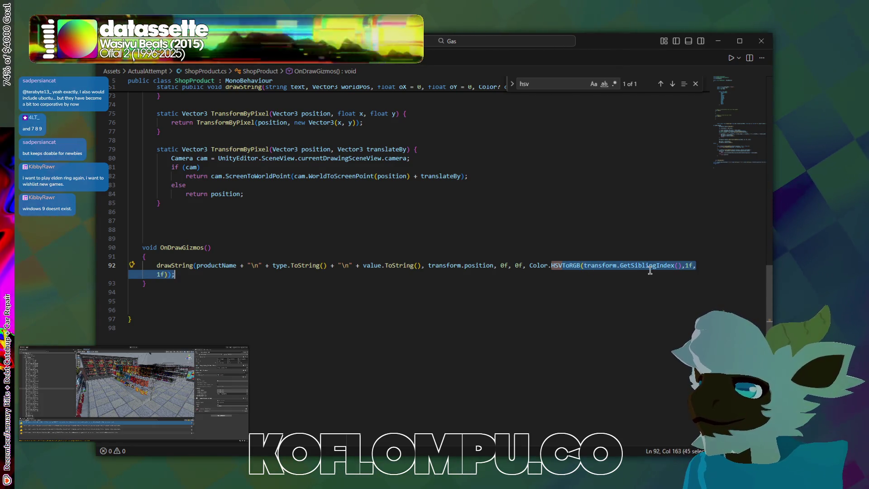
{"action": "left_click_drag", "start_coordinate": [667, 265], "coordinate": [678, 266]}
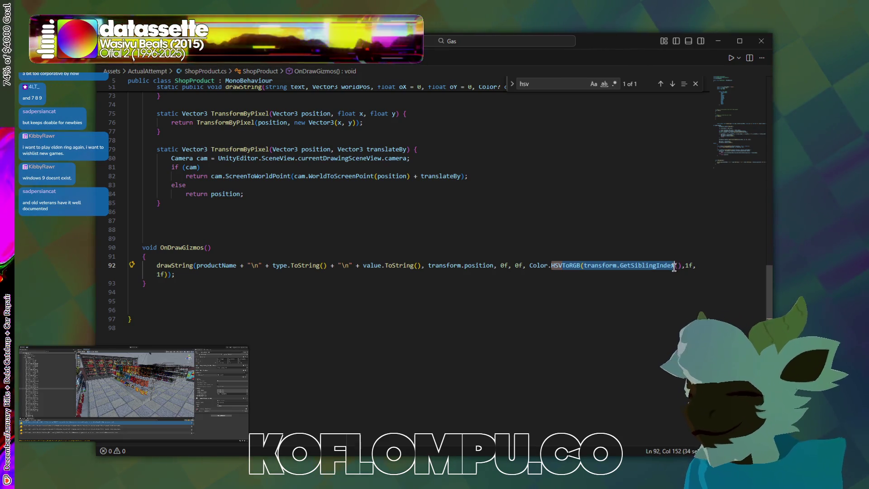
{"action": "left_click_drag", "start_coordinate": [686, 283], "coordinate": [712, 266]}
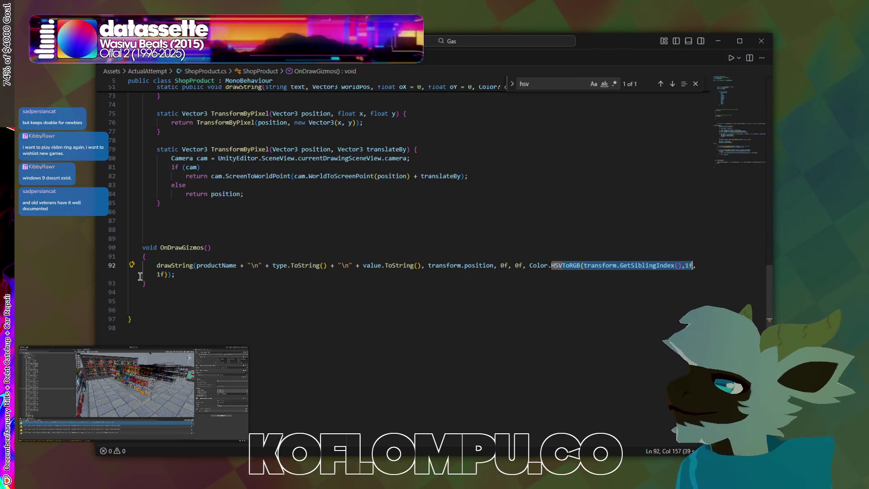
{"action": "left_click", "coordinate": [527, 280]}
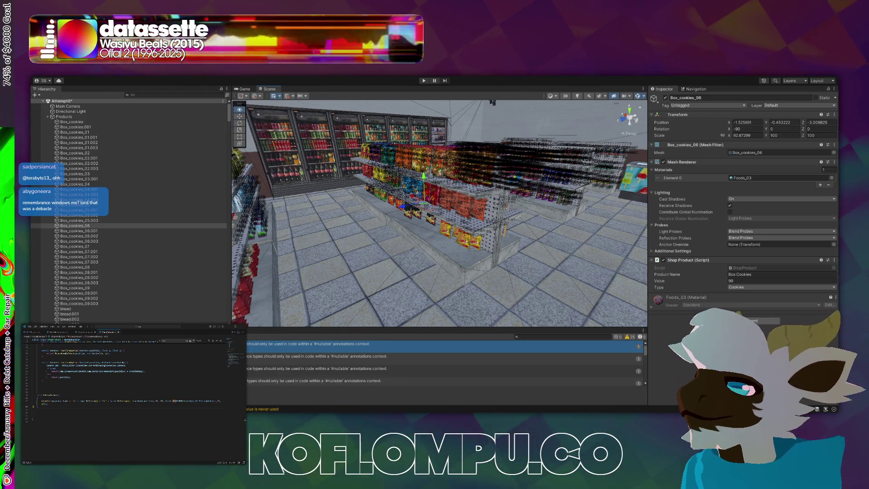
{"action": "key", "text": "alt"}
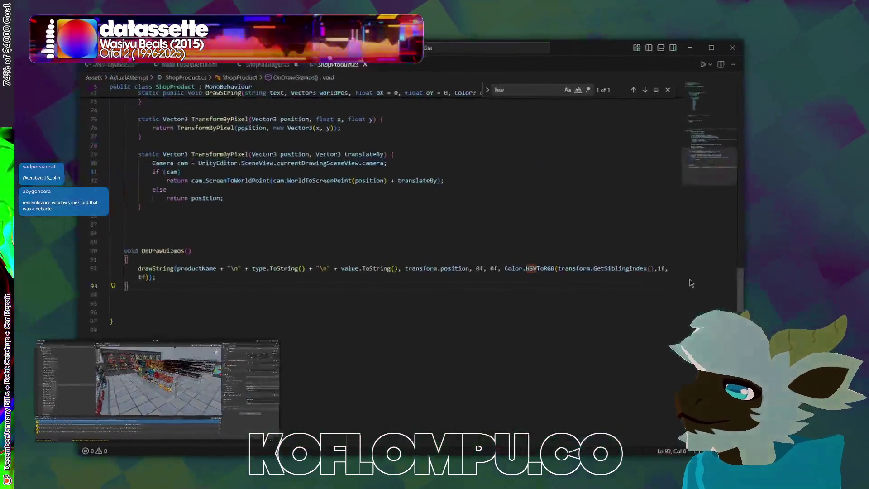
{"action": "left_click", "coordinate": [678, 266]}
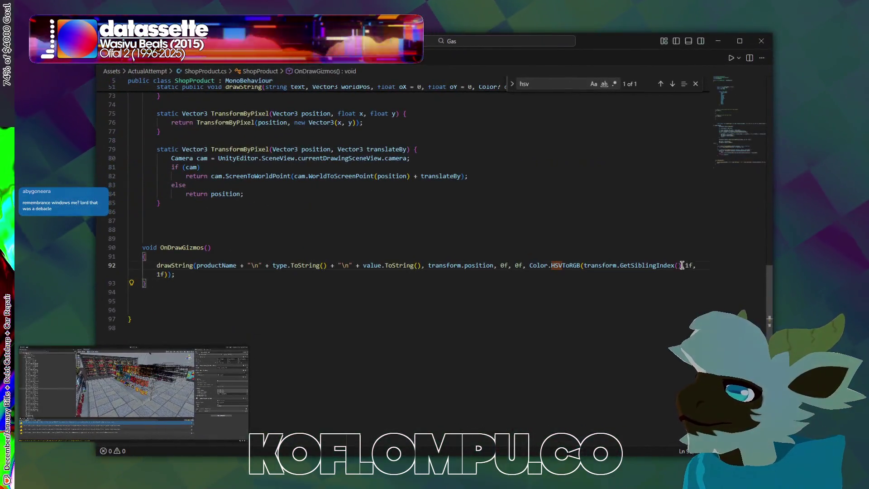
{"action": "type", "text": "),"}
Make the hue (float)transform.GetSiblingIndex() divided by 100f and compare it in the Scene view
{"action": "key", "text": "Right"}
{"action": "type", "text": "/1000f"}
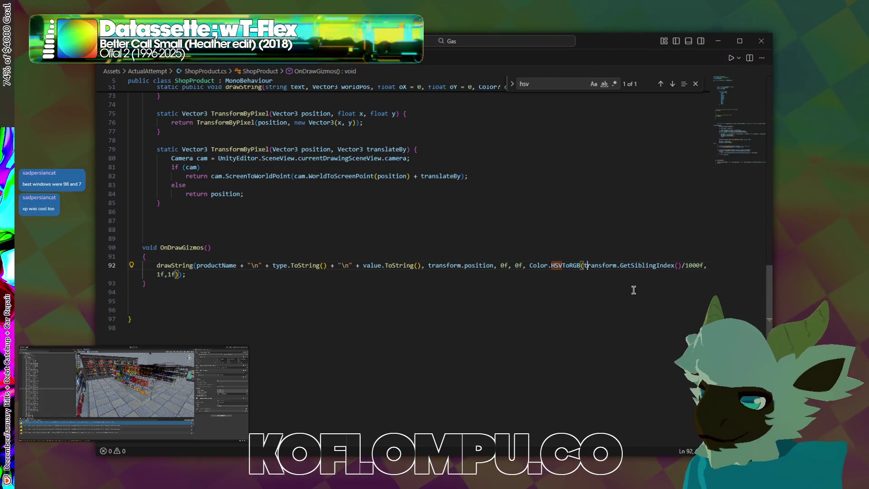
{"action": "type", "text": "(float)"}
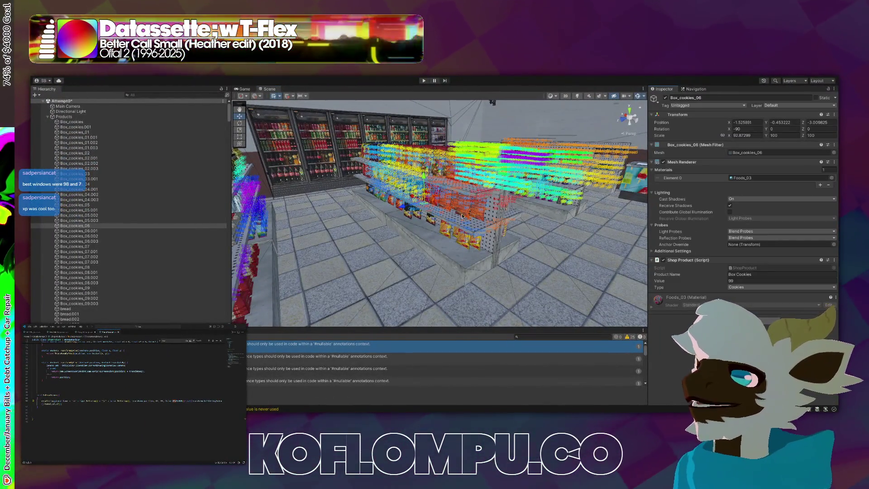
{"action": "mouse_move", "coordinate": [344, 181]}
{"action": "left_mouse_down"}
{"action": "mouse_move", "coordinate": [398, 204]}
{"action": "mouse_move", "coordinate": [257, 181]}
{"action": "left_mouse_up"}
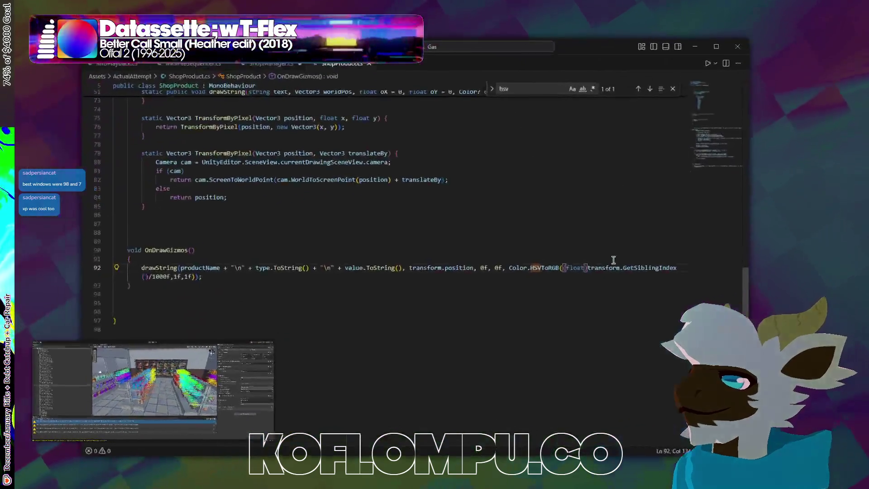
{"action": "left_click", "coordinate": [178, 275]}
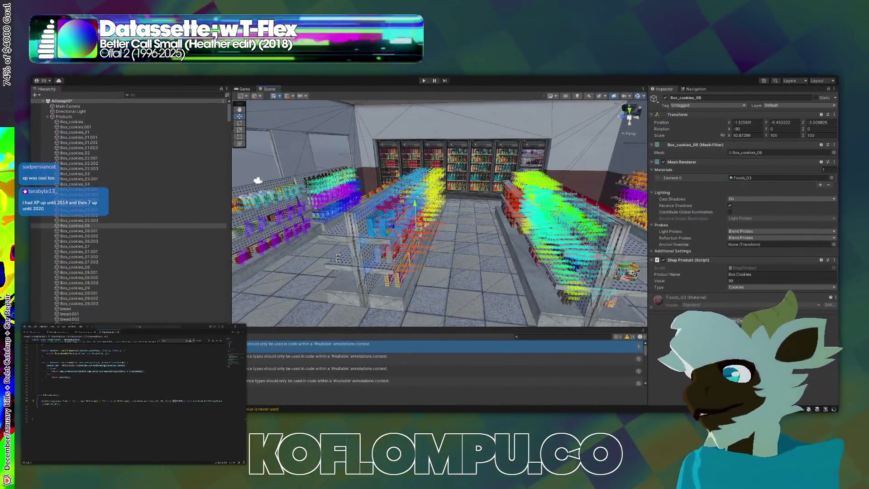
{"action": "mouse_move", "coordinate": [338, 258]}
{"action": "left_mouse_down"}
{"action": "mouse_move", "coordinate": [408, 217]}
{"action": "mouse_move", "coordinate": [508, 228]}
{"action": "left_mouse_up"}
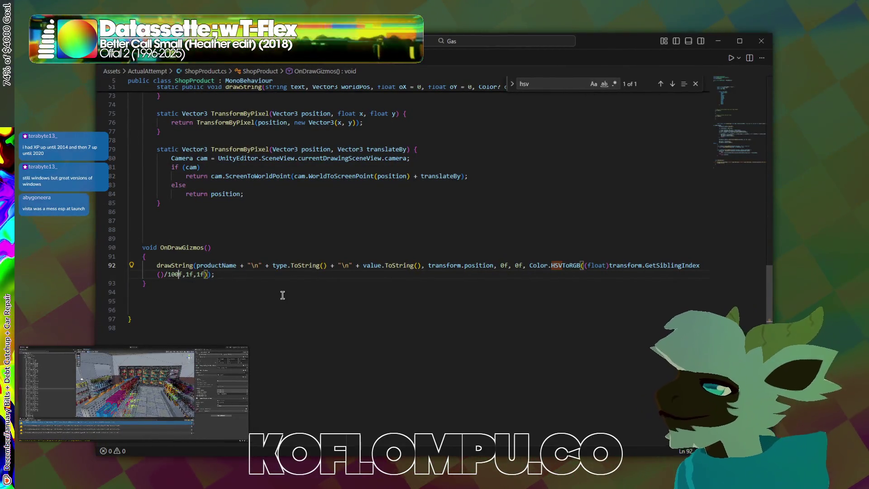
Append %1.0f to the hue expression so it wraps, then return to Unity
{"action": "type", "text": "%"}
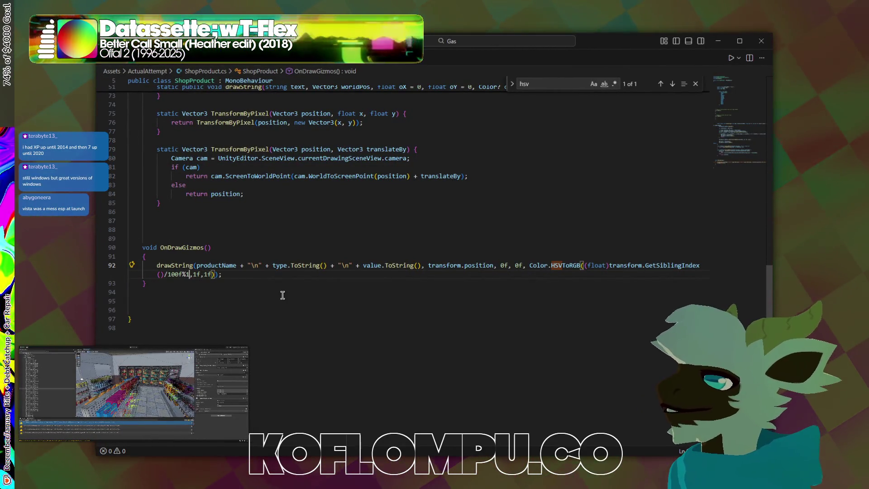
{"action": "type", "text": "1.0f"}
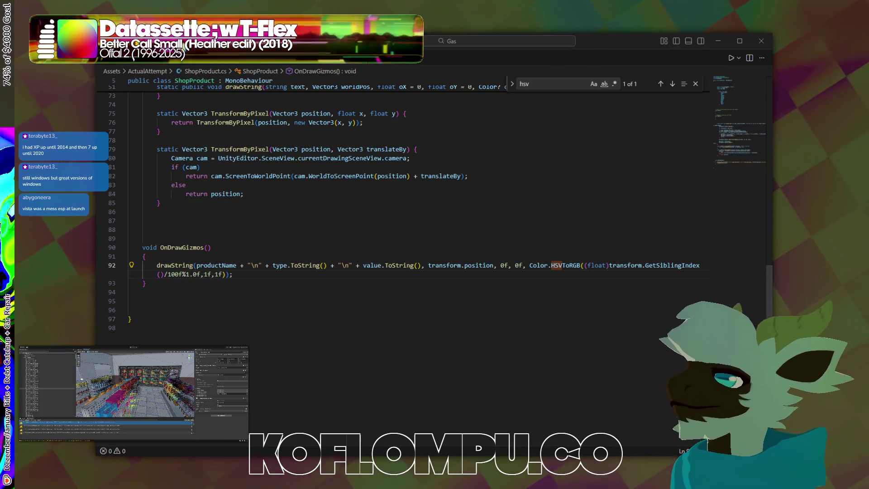
{"action": "key", "text": "alt+Tab"}
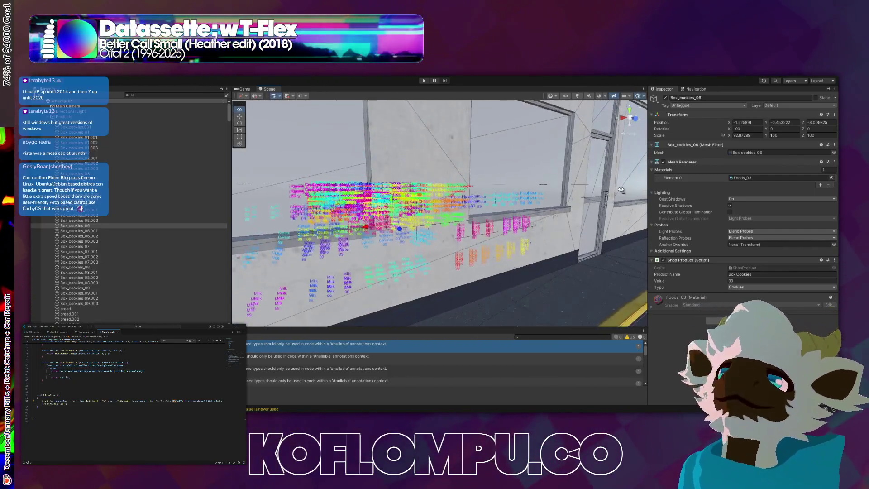
{"action": "mouse_move", "coordinate": [631, 204]}
{"action": "left_mouse_down"}
{"action": "mouse_move", "coordinate": [663, 211]}
{"action": "mouse_move", "coordinate": [652, 213]}
{"action": "mouse_move", "coordinate": [645, 232]}
{"action": "mouse_move", "coordinate": [466, 213]}
{"action": "mouse_move", "coordinate": [664, 185]}
{"action": "mouse_move", "coordinate": [348, 173]}
{"action": "mouse_move", "coordinate": [452, 181]}
{"action": "left_mouse_up"}
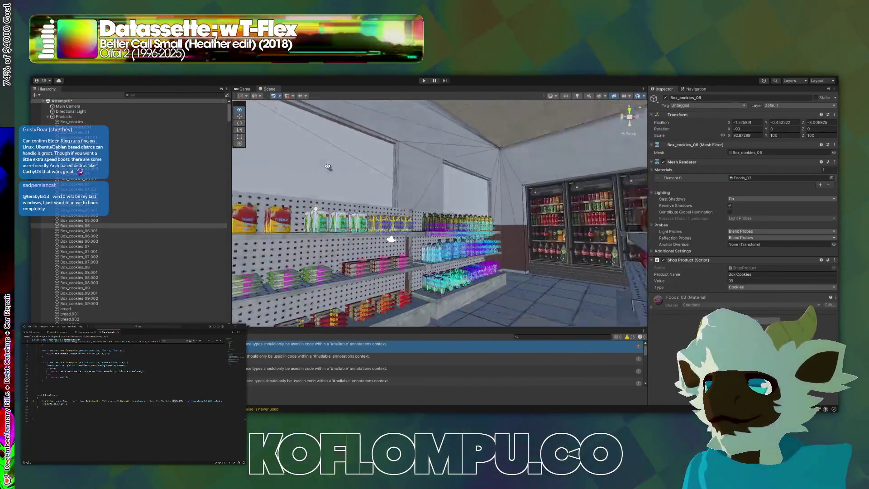
{"action": "left_click_drag", "start_coordinate": [531, 252], "coordinate": [560, 172]}
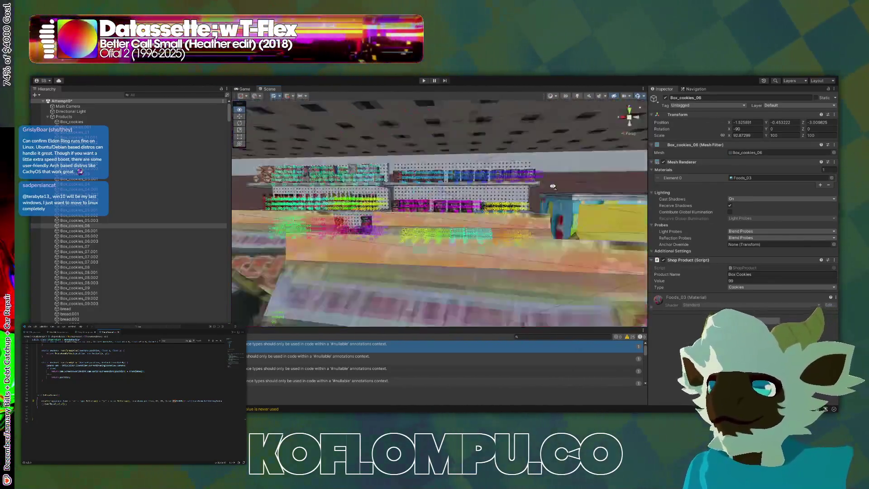
{"action": "left_click_drag", "start_coordinate": [391, 179], "coordinate": [381, 181]}
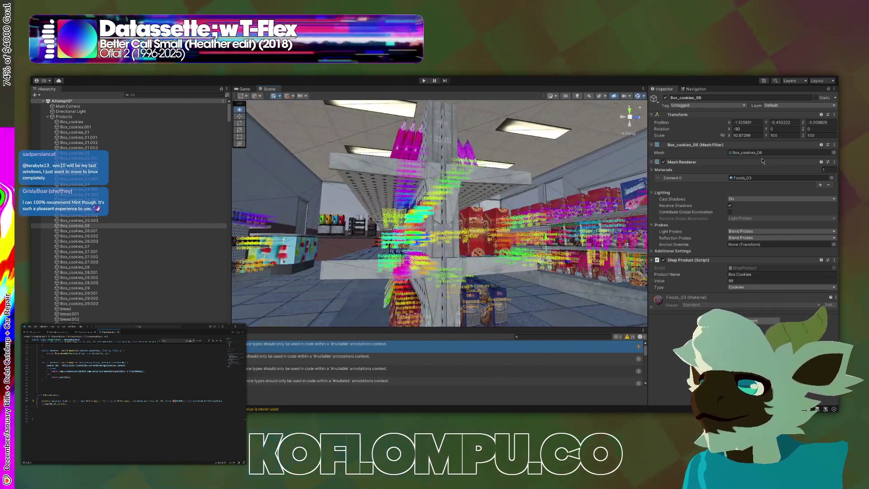
{"action": "key", "text": "f"}
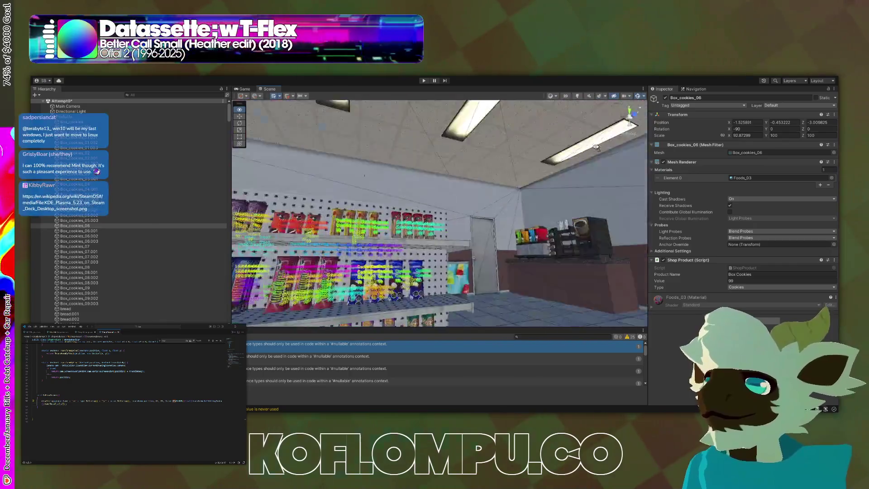
{"action": "mouse_move", "coordinate": [527, 143]}
{"action": "left_mouse_down"}
{"action": "mouse_move", "coordinate": [421, 159]}
{"action": "mouse_move", "coordinate": [387, 180]}
{"action": "left_mouse_up"}
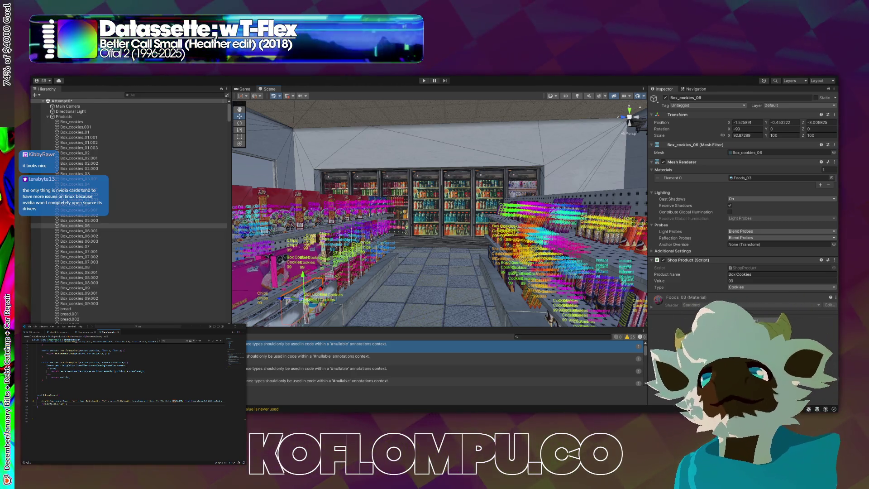
Tour the rainbow-labelled fridges, chip and cookie shelves, then bring up the Project panel
{"action": "mouse_move", "coordinate": [308, 213]}
{"action": "left_mouse_down"}
{"action": "mouse_move", "coordinate": [282, 197]}
{"action": "mouse_move", "coordinate": [423, 255]}
{"action": "left_mouse_up"}
{"action": "left_click_drag", "start_coordinate": [647, 226], "coordinate": [608, 229]}
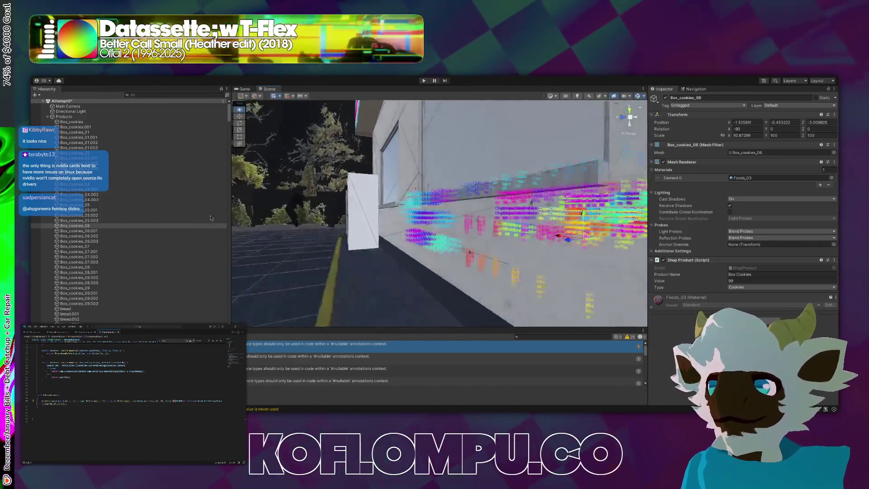
{"action": "mouse_move", "coordinate": [316, 213]}
{"action": "left_mouse_down"}
{"action": "mouse_move", "coordinate": [401, 193]}
{"action": "mouse_move", "coordinate": [518, 196]}
{"action": "left_mouse_up"}
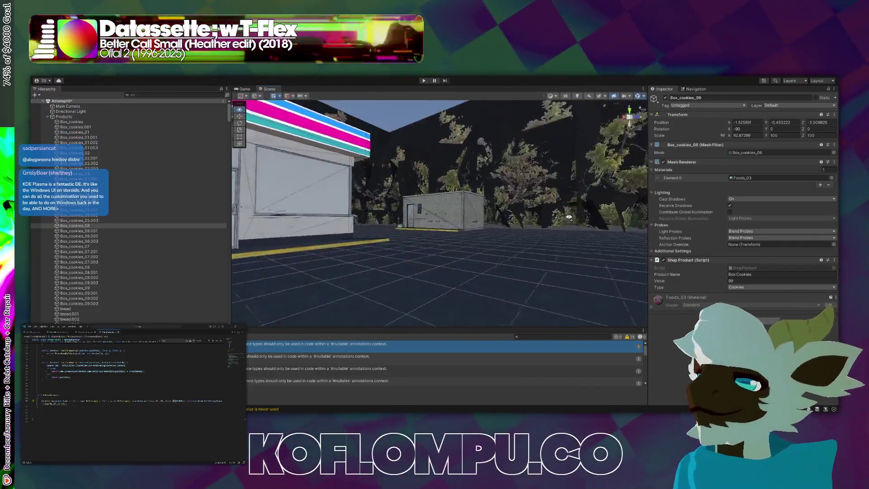
{"action": "mouse_move", "coordinate": [569, 217]}
{"action": "left_mouse_down"}
{"action": "mouse_move", "coordinate": [428, 228]}
{"action": "mouse_move", "coordinate": [281, 217]}
{"action": "left_mouse_up"}
{"action": "key", "text": "w"}
{"action": "mouse_move", "coordinate": [163, 238]}
{"action": "left_mouse_down"}
{"action": "mouse_move", "coordinate": [126, 216]}
{"action": "mouse_move", "coordinate": [773, 217]}
{"action": "left_mouse_up"}
{"action": "left_click_drag", "start_coordinate": [158, 235], "coordinate": [414, 230]}
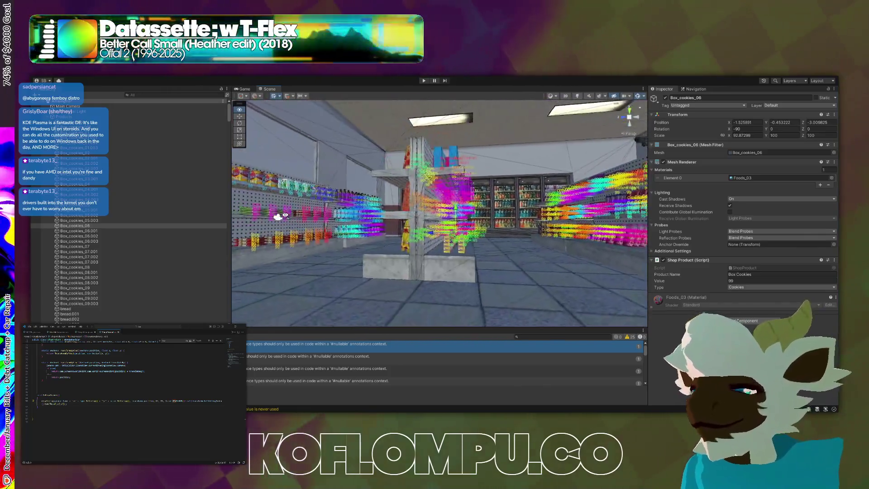
{"action": "key", "text": "a"}
{"action": "key", "text": "w"}
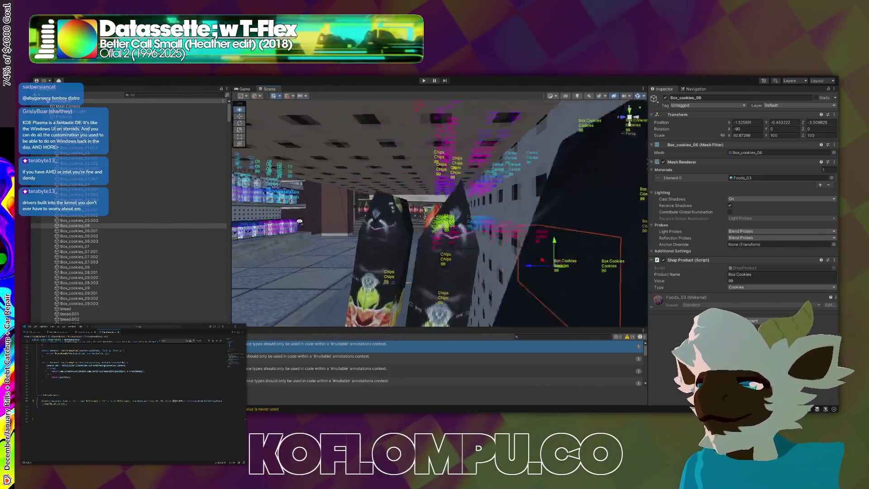
{"action": "key", "text": "w"}
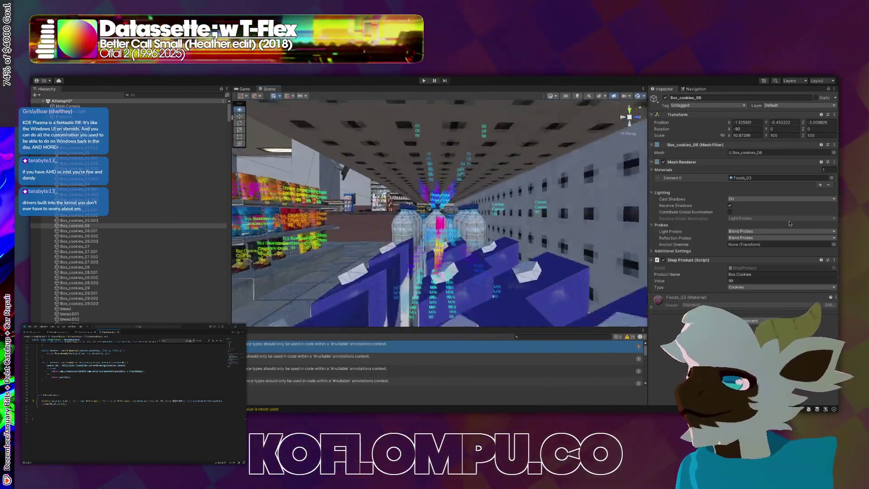
{"action": "key", "text": "s"}
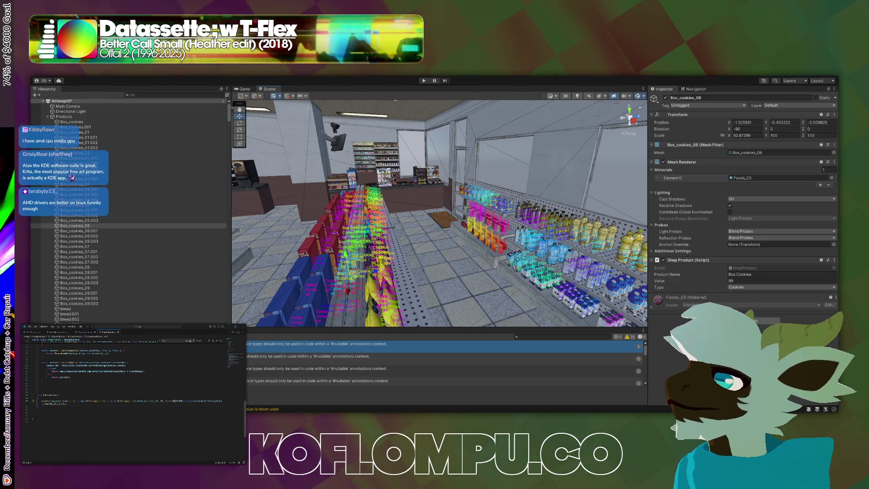
{"action": "key", "text": "ctrl+5"}
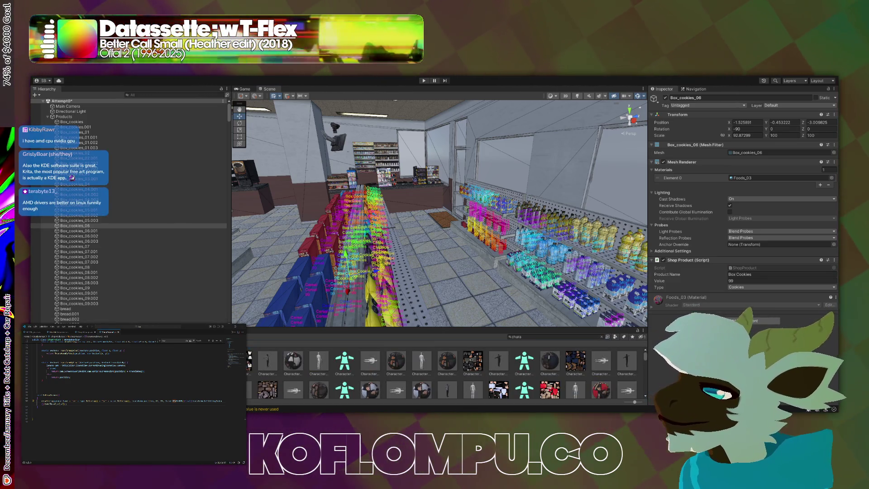
Clear the asset search, open the Characters_psx folder and select the Male model
{"action": "left_click", "coordinate": [601, 337]}
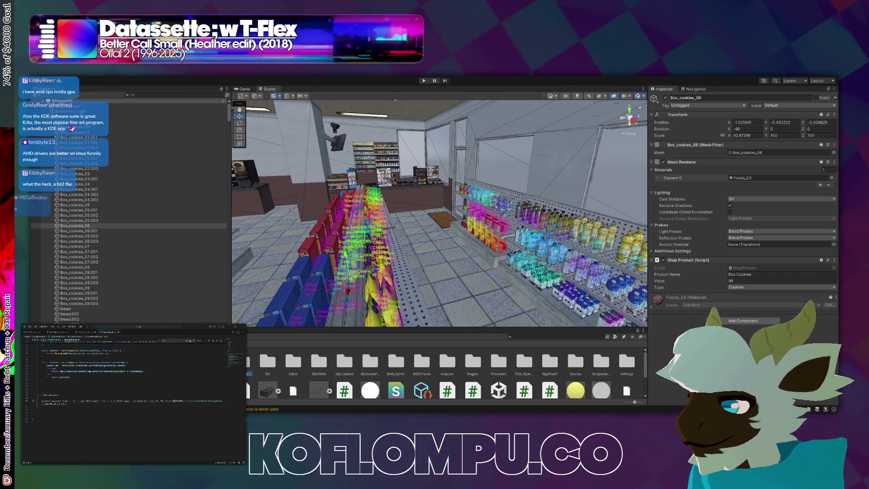
{"action": "double_click", "coordinate": [248, 362]}
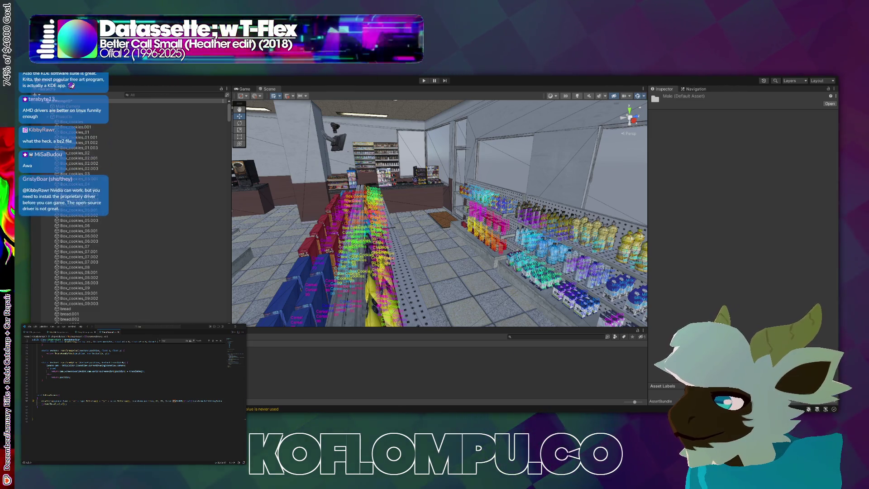
{"action": "left_click", "coordinate": [226, 358]}
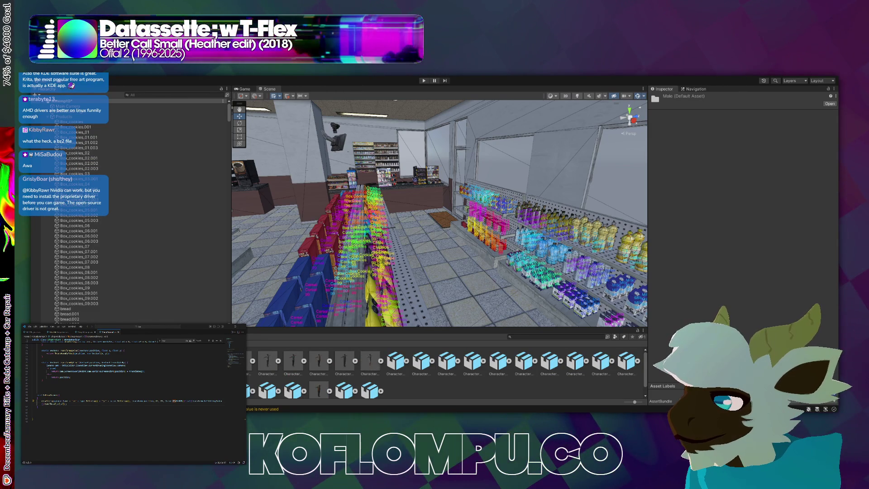